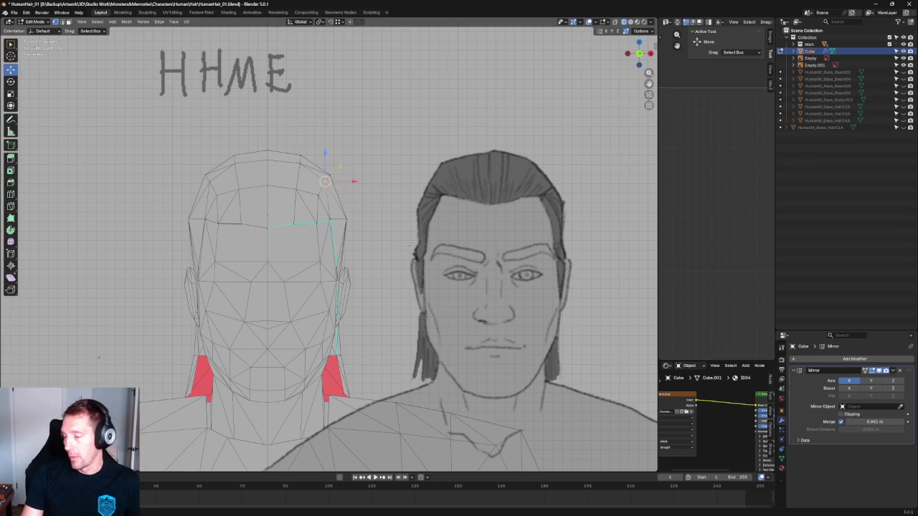
Nudge the crown vertex sideways along X, toggling X-ray to check it against the front reference.
scroll(408, 244, "up", 3)
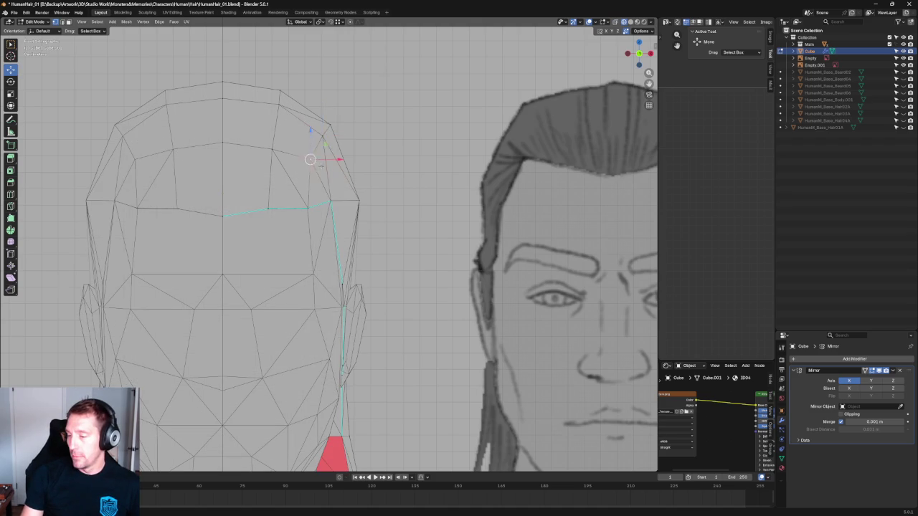
scroll(320, 166, "down", 2)
key("g")
key("x")
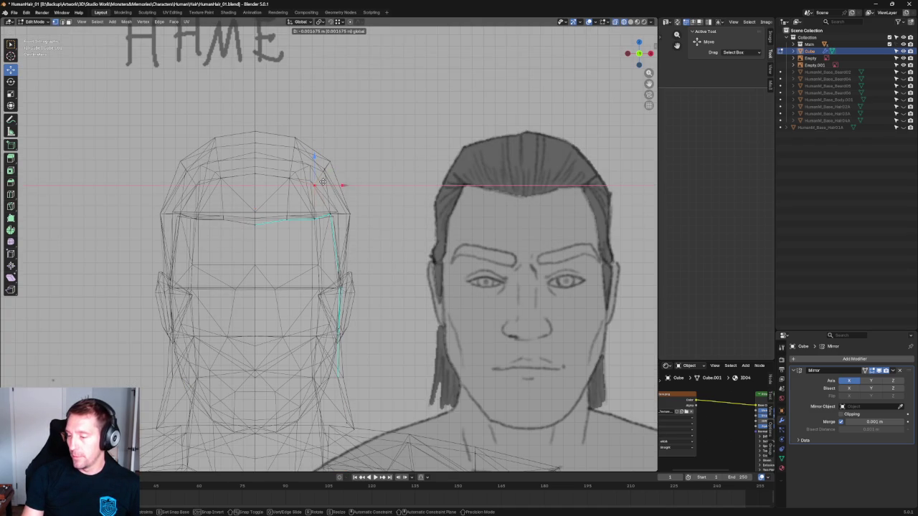
key("Escape")
key("alt+z")
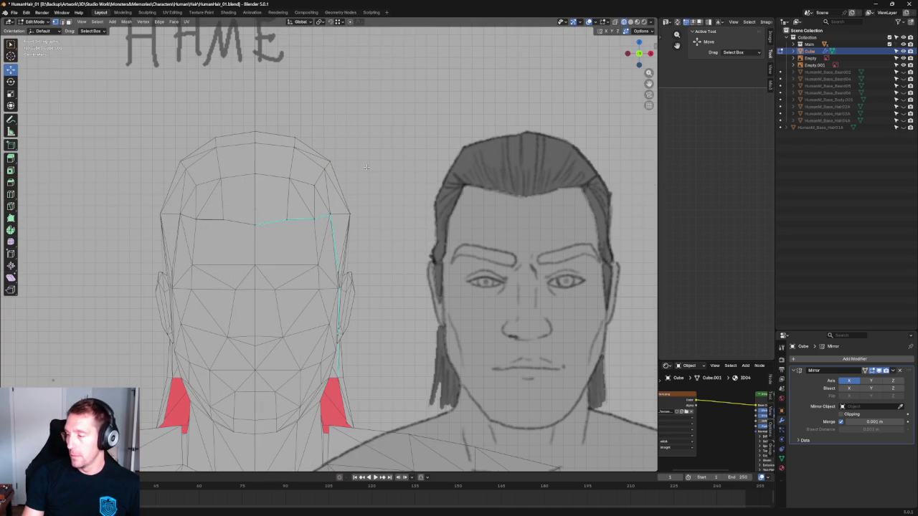
key("alt+z")
key("alt+z")
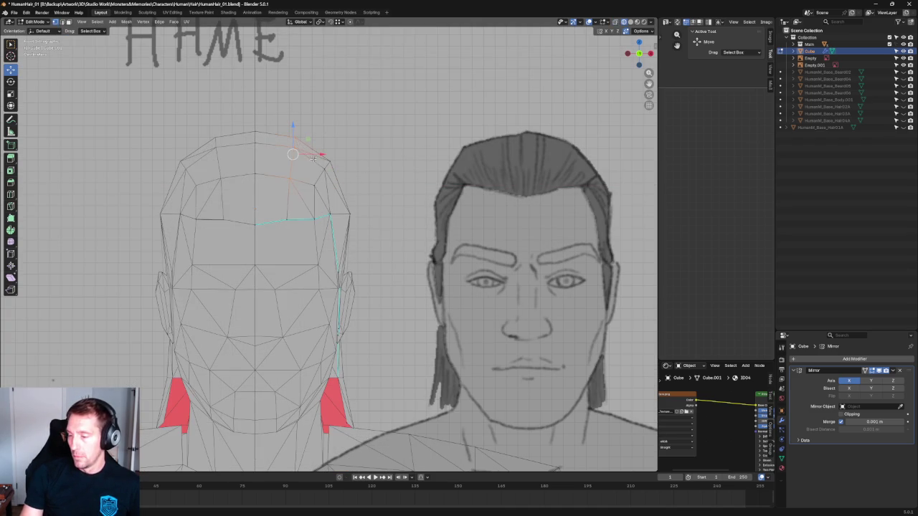
key("g")
key("x")
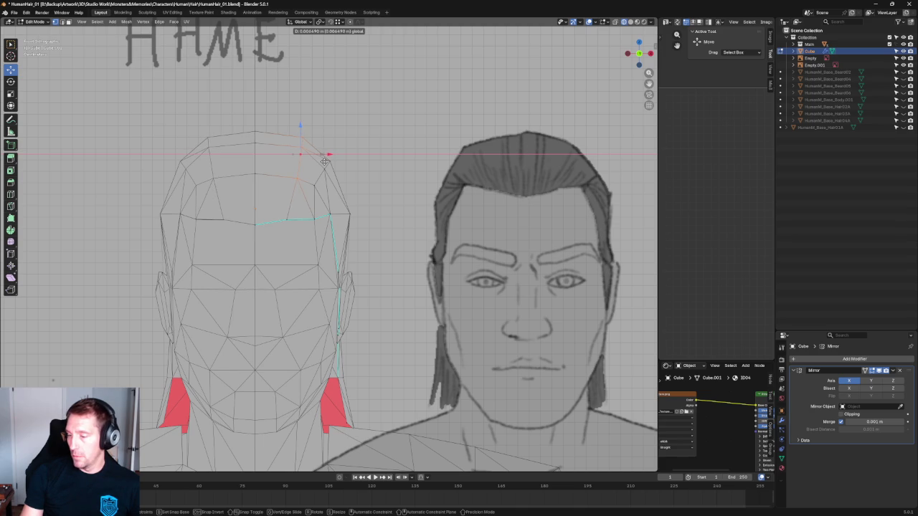
left_click(324, 161)
key("alt+z")
key("alt+z")
Compare perspective and front orthographic views, frame the head mesh, and return to Object Mode.
scroll(363, 187, "down", 5)
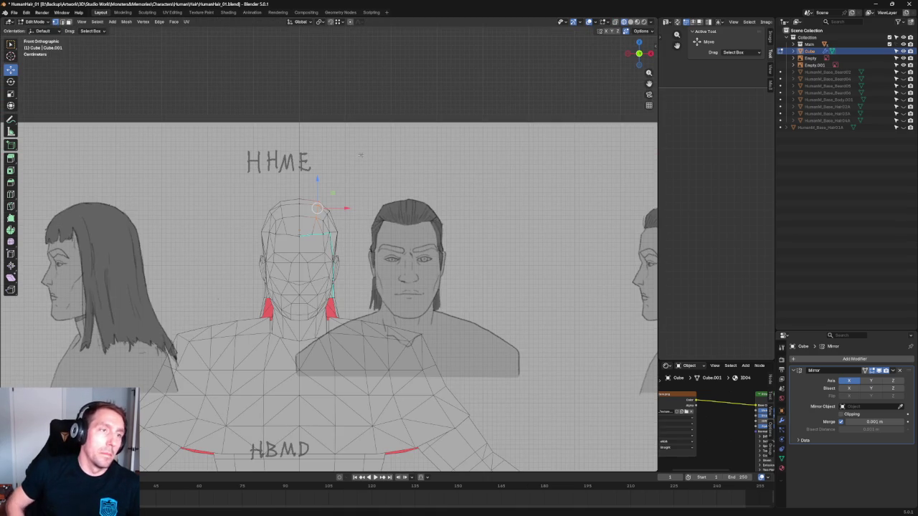
scroll(322, 219, "up", 3)
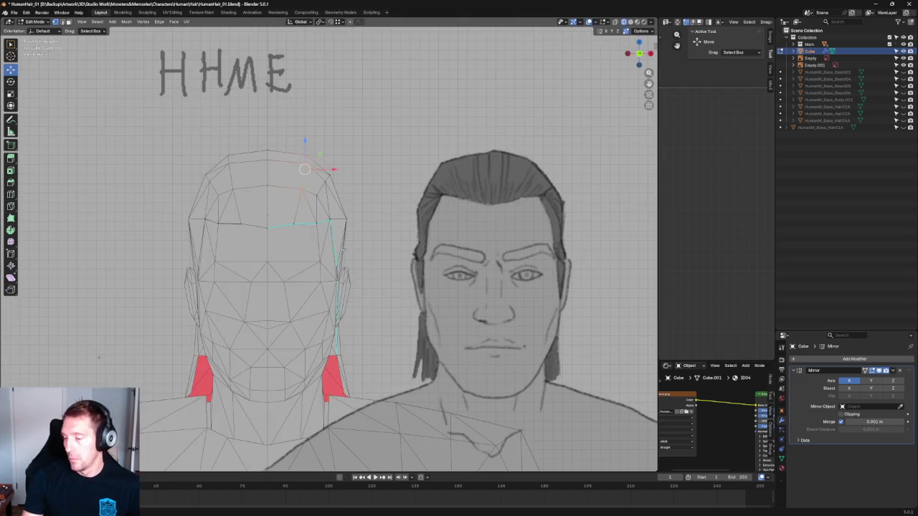
scroll(321, 212, "up", 2)
key("KP_5")
scroll(321, 211, "down", 5)
scroll(344, 215, "up", 3)
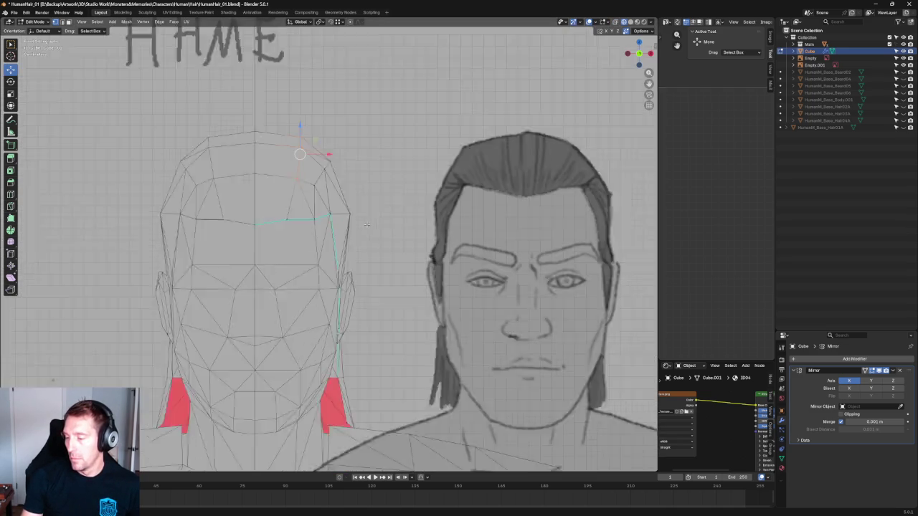
scroll(368, 224, "up", 2)
key("KP_5")
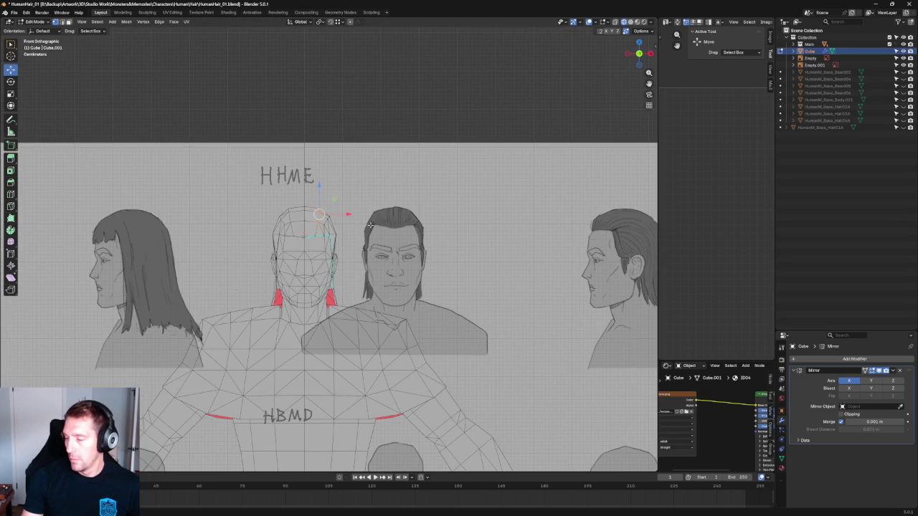
scroll(355, 247, "up", 3)
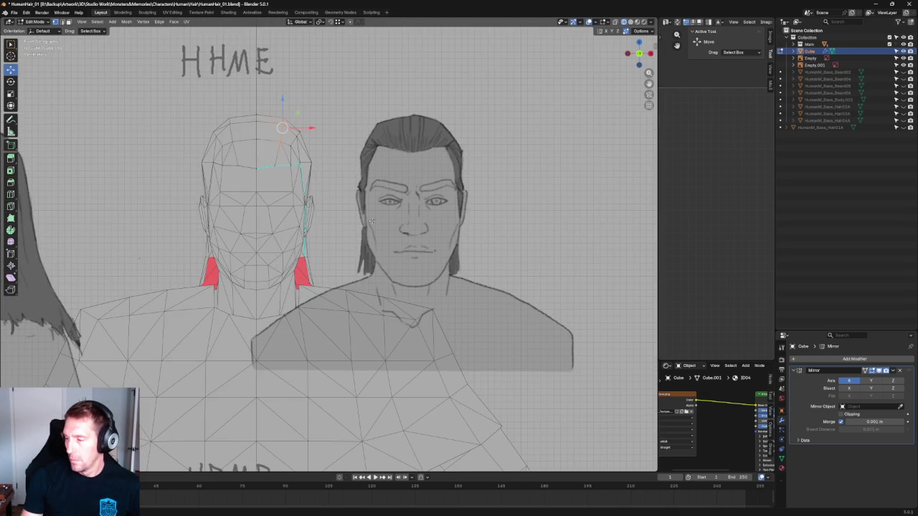
middle_click_drag(372, 221, 546, 208, "shift")
key("Tab")
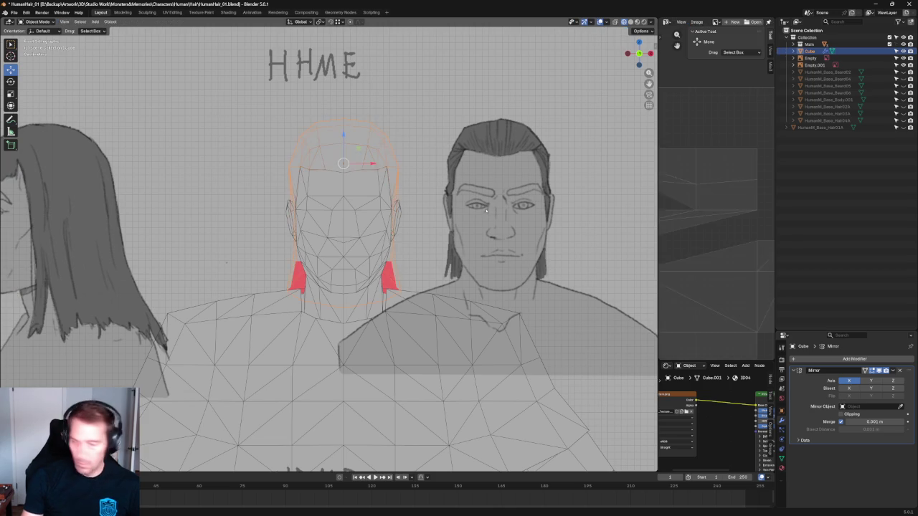
Select the reference-image empty and shift it along the X axis.
left_click(485, 210)
scroll(495, 208, "down", 7)
key("g")
key("x")
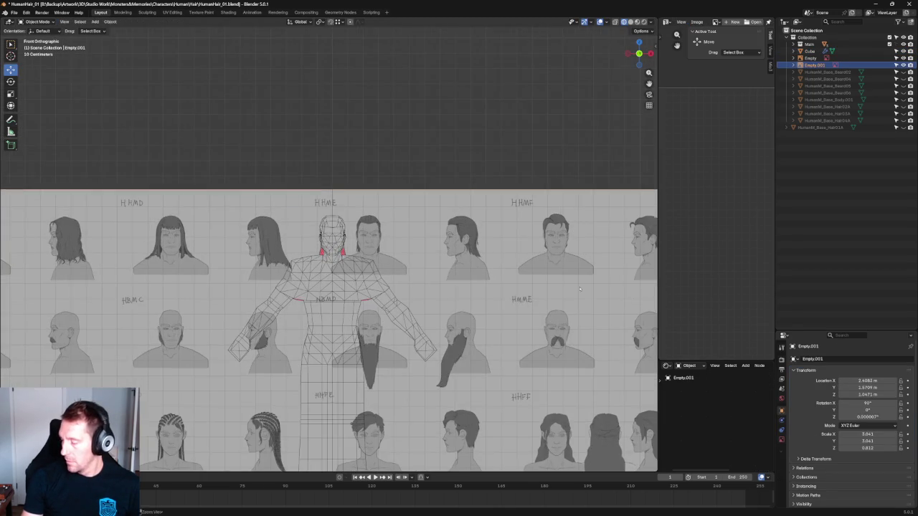
scroll(576, 320, "down", 2)
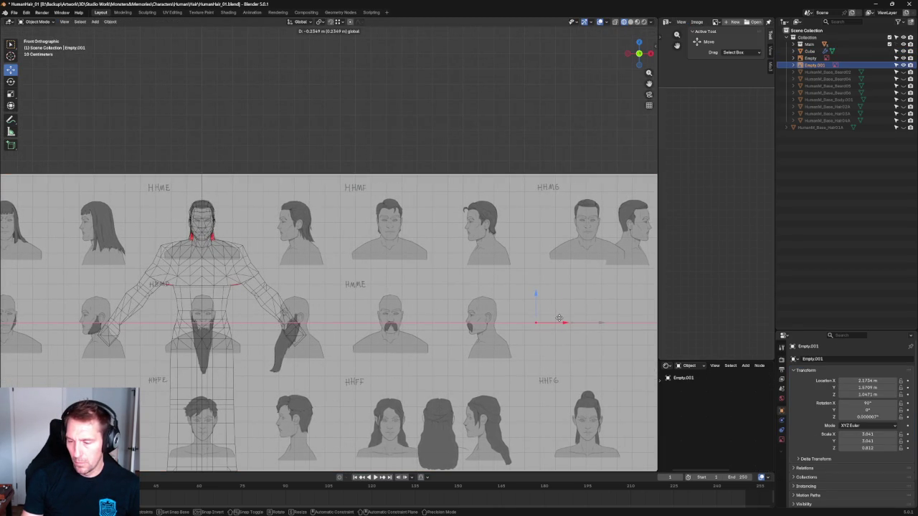
left_click(560, 318)
scroll(320, 236, "up", 2)
scroll(218, 189, "up", 2)
Scale the reference sheet up to 3.061 and reposition it so the face sketch aligns with the head.
middle_click_drag(217, 189, 359, 229, "shift")
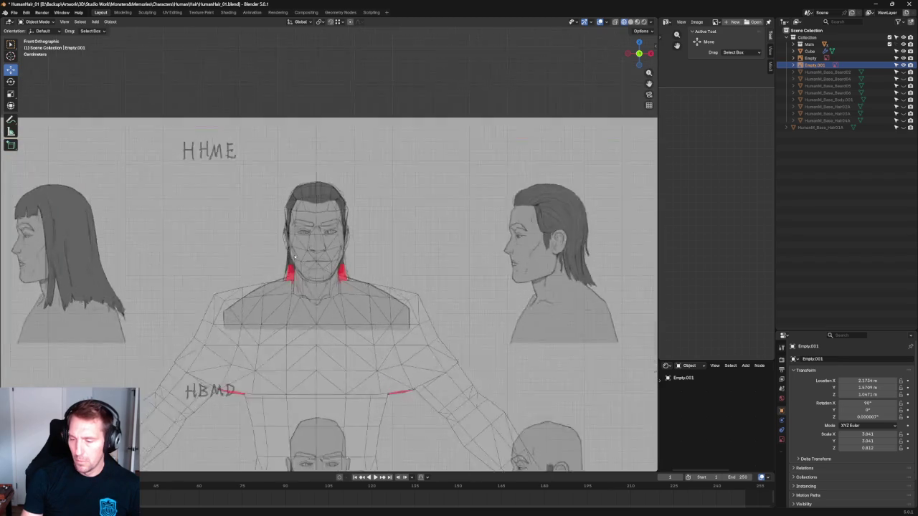
scroll(392, 244, "up", 2)
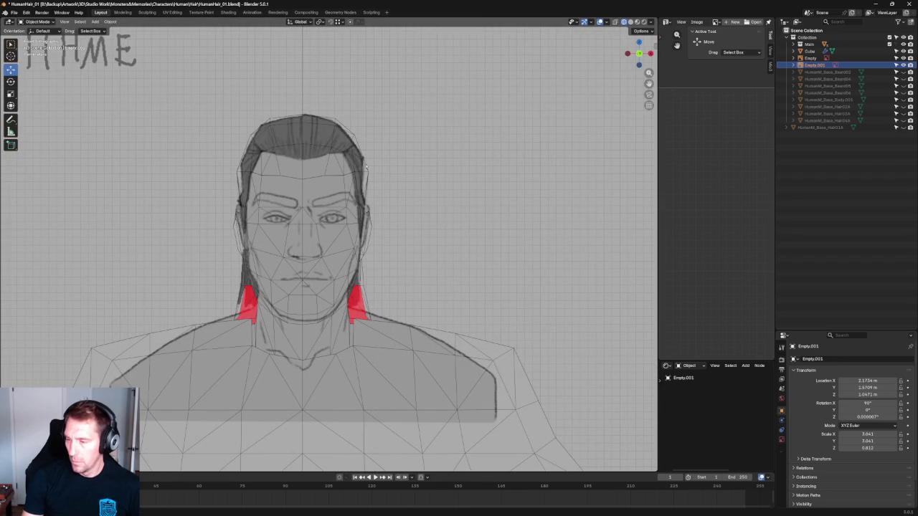
scroll(326, 297, "up", 1)
scroll(317, 319, "up", 2)
scroll(321, 316, "down", 1)
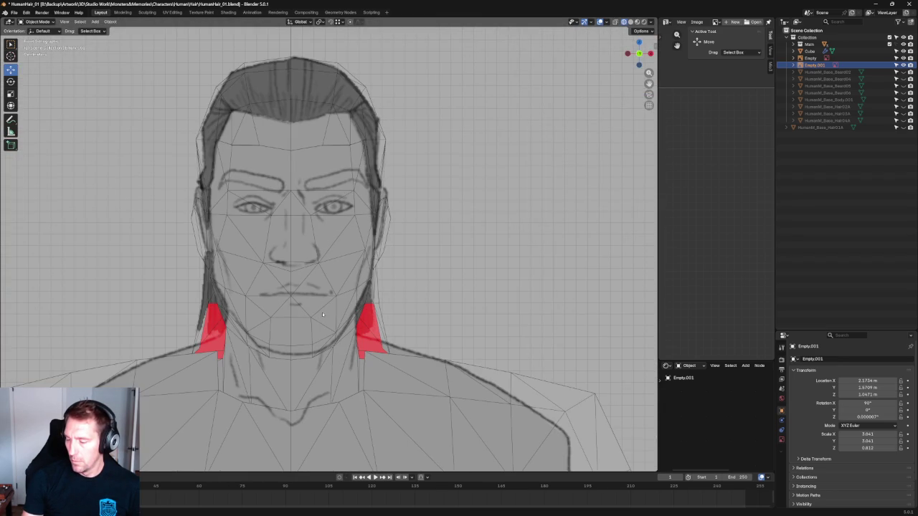
scroll(322, 314, "down", 8)
scroll(577, 307, "down", 4)
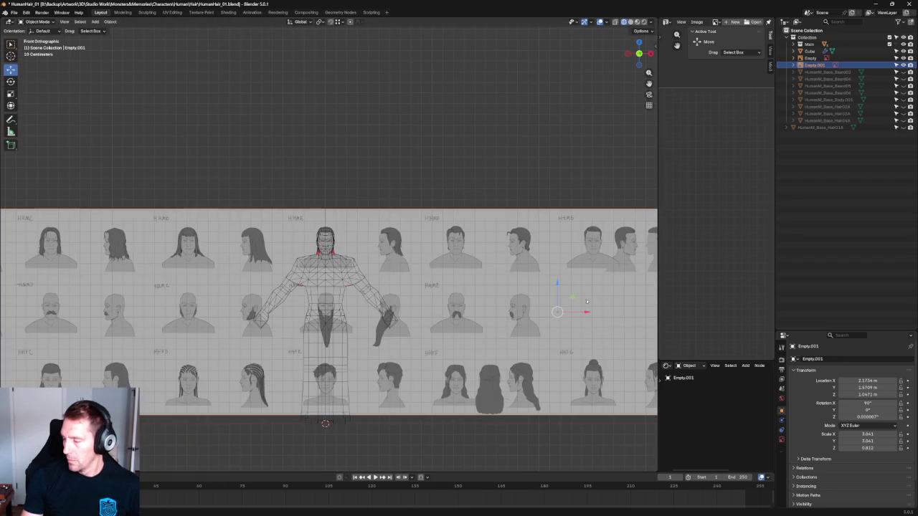
key("shift+space")
key("s")
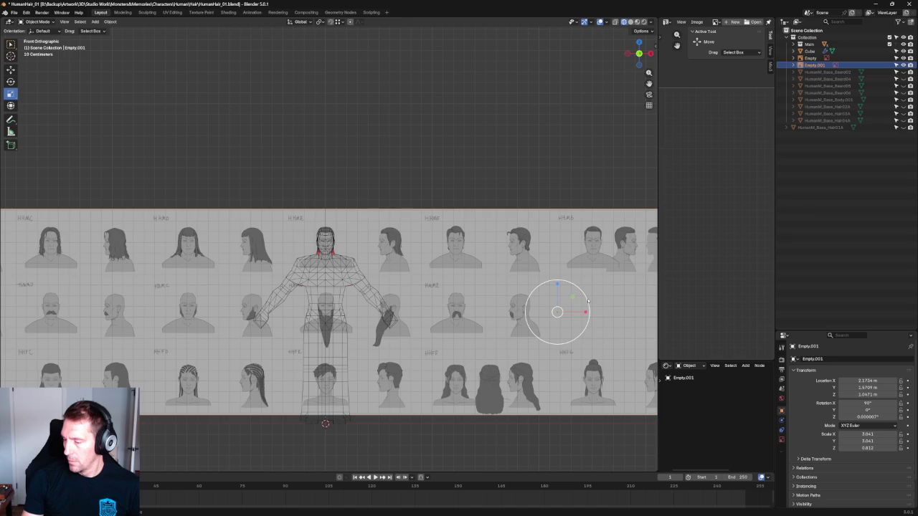
left_click_drag(587, 302, 574, 309)
key("shift+space")
key("g")
key("g")
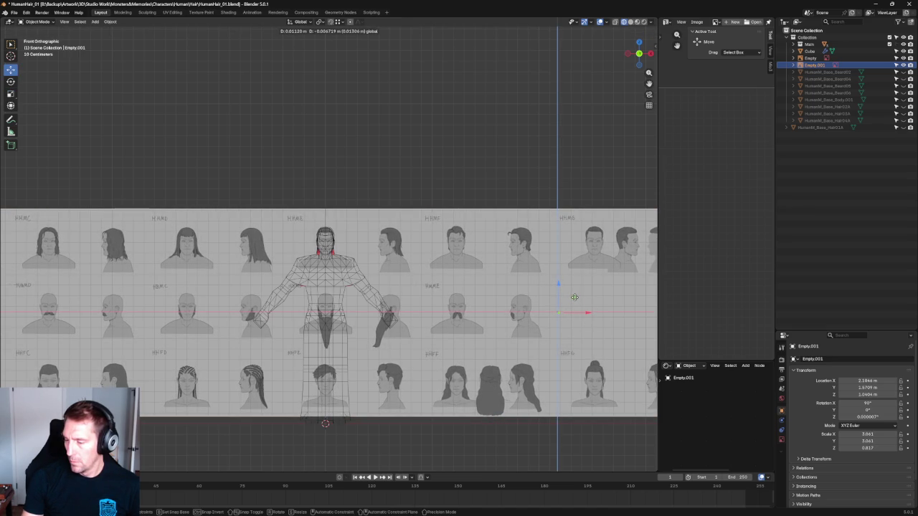
left_click(575, 296)
Reselect the hair cap mesh.
scroll(339, 204, "up", 3)
scroll(340, 204, "up", 7)
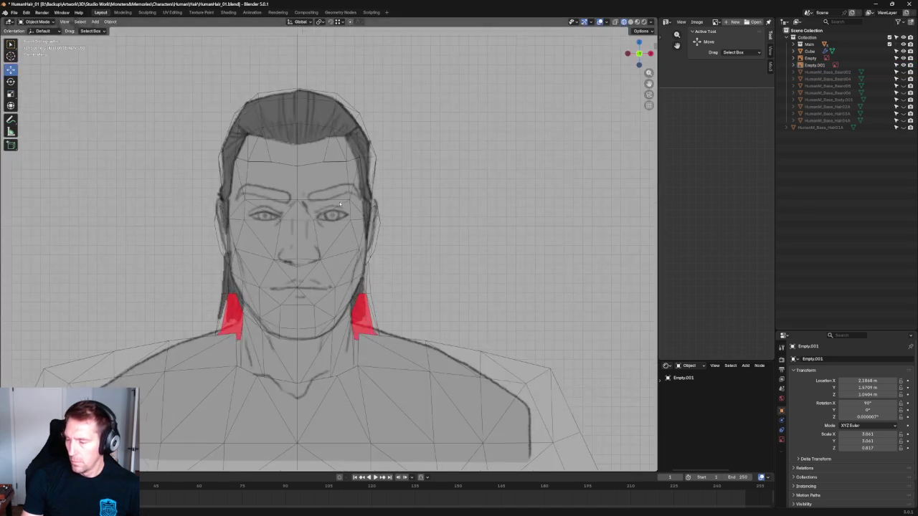
scroll(342, 208, "up", 1)
scroll(347, 215, "up", 3)
left_click(351, 208)
scroll(352, 206, "down", 2)
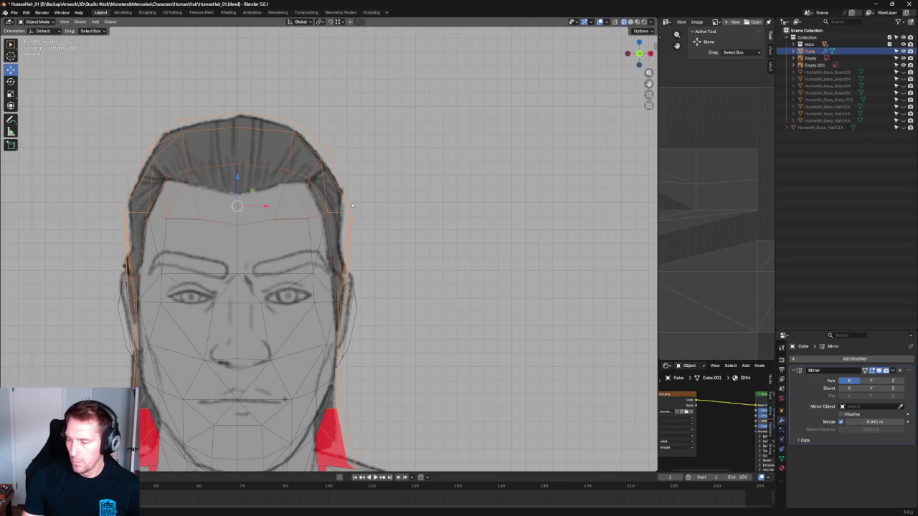
Enter Edit Mode on the hair cap and nudge the selected crown vertices slightly left.
key("Tab")
left_click_drag(380, 212, 369, 211)
scroll(366, 215, "down", 3)
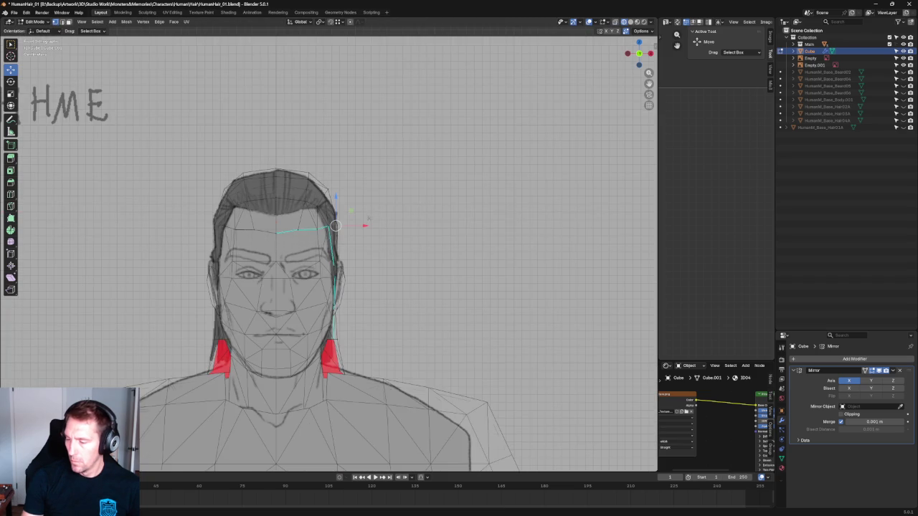
scroll(364, 221, "down", 3)
mouse_move(362, 229)
middle_mouse_down()
mouse_move(422, 239)
mouse_move(290, 214)
middle_mouse_up()
In the back view, move the back, top and neck cap vertices sideways to follow the skull.
key("grave")
key("ctrl+KP_1")
scroll(352, 271, "up", 5)
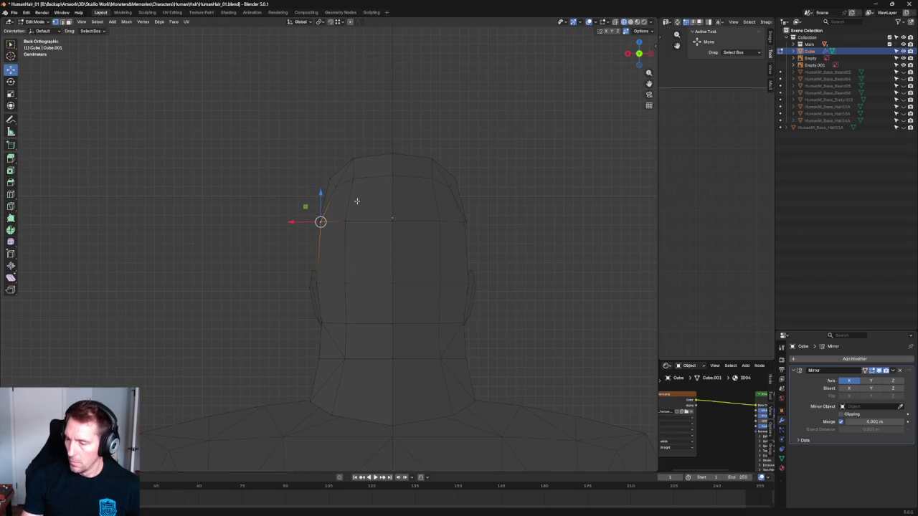
left_click(339, 187)
mouse_move(321, 189)
left_mouse_down()
mouse_move(323, 179)
mouse_move(349, 178)
left_mouse_up()
left_click(346, 219)
left_click(309, 174)
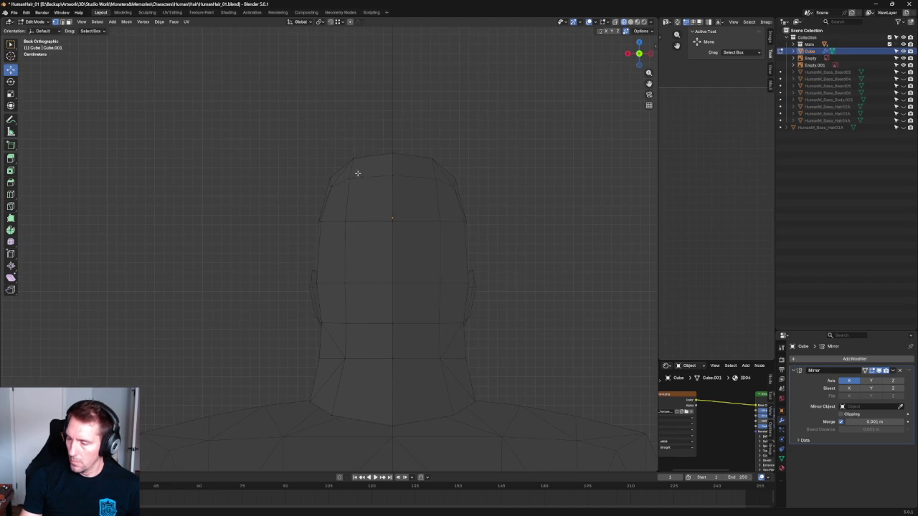
left_click(353, 158)
mouse_move(353, 158)
left_mouse_down()
mouse_move(354, 168)
mouse_move(326, 157)
left_mouse_up()
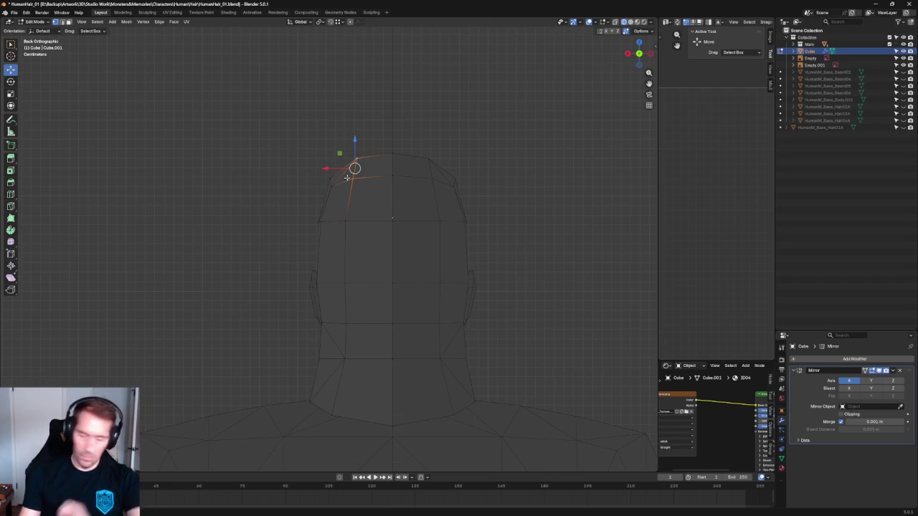
left_click_drag(344, 220, 319, 221)
left_click(348, 283)
left_click_drag(319, 283, 316, 284)
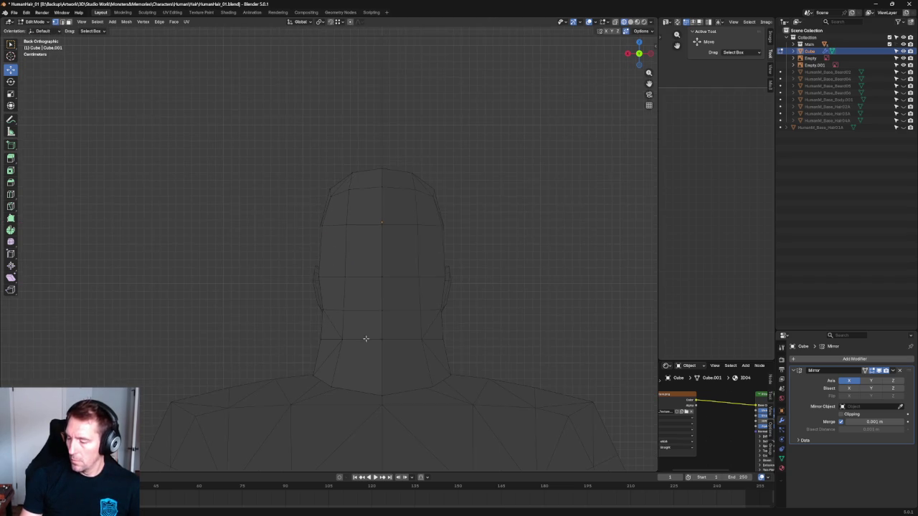
Switch to the right orthographic side view of the head.
key("shift+space")
key("s")
key("KP_3")
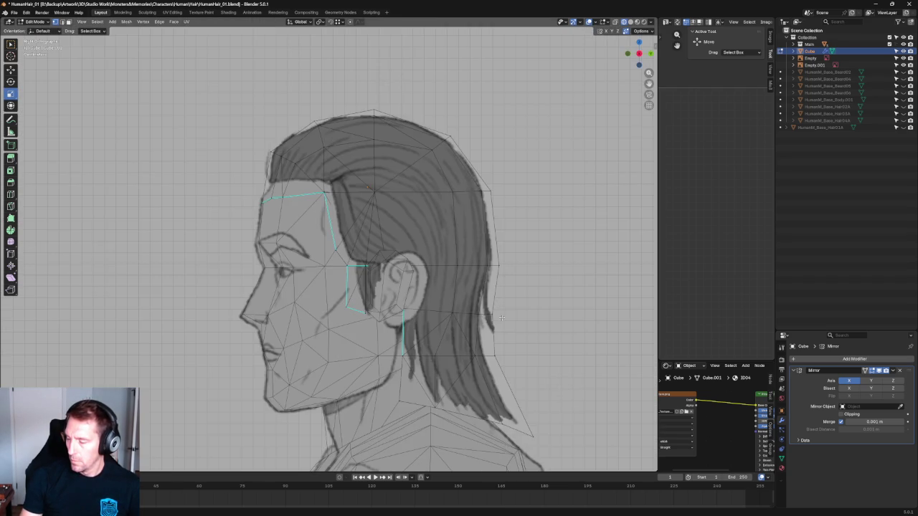
Shift a vertex at the hair's back edge along Y, undoing an unwanted upward move.
scroll(501, 318, "up", 2)
left_click(360, 284)
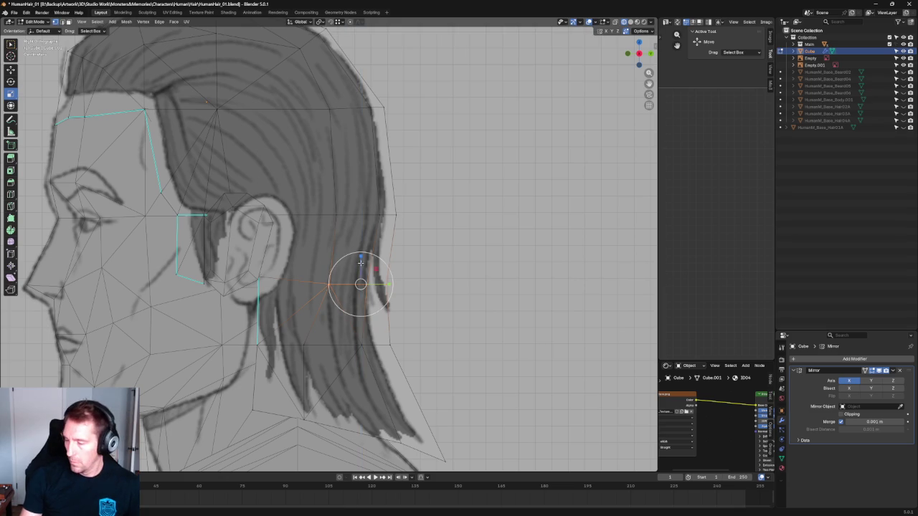
key("shift+space")
key("g")
left_click_drag(360, 263, 360, 258)
key("ctrl+z")
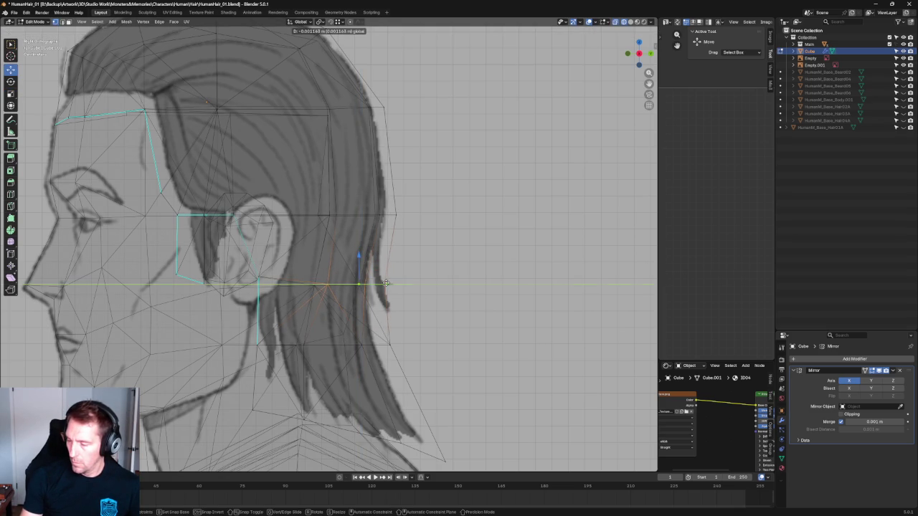
mouse_move(387, 284)
left_mouse_down()
mouse_move(399, 286)
mouse_move(462, 111)
left_mouse_up()
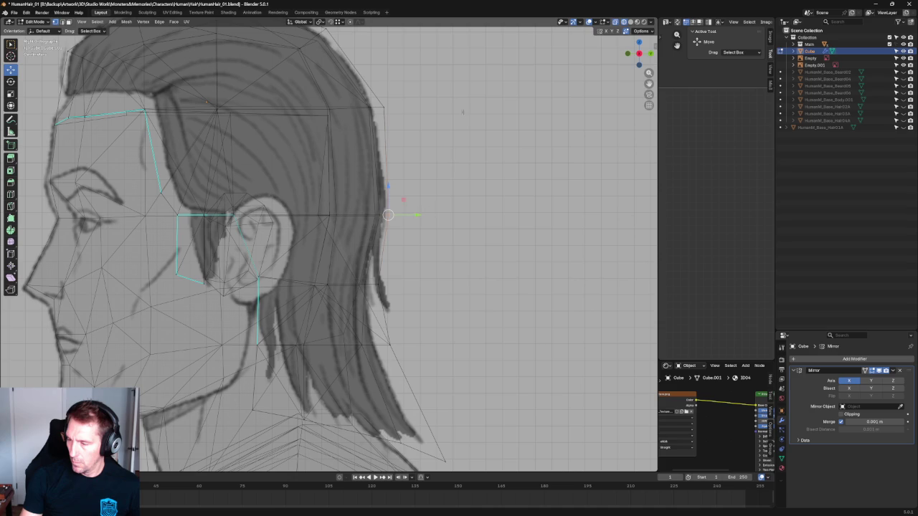
left_click_drag(397, 111, 406, 106)
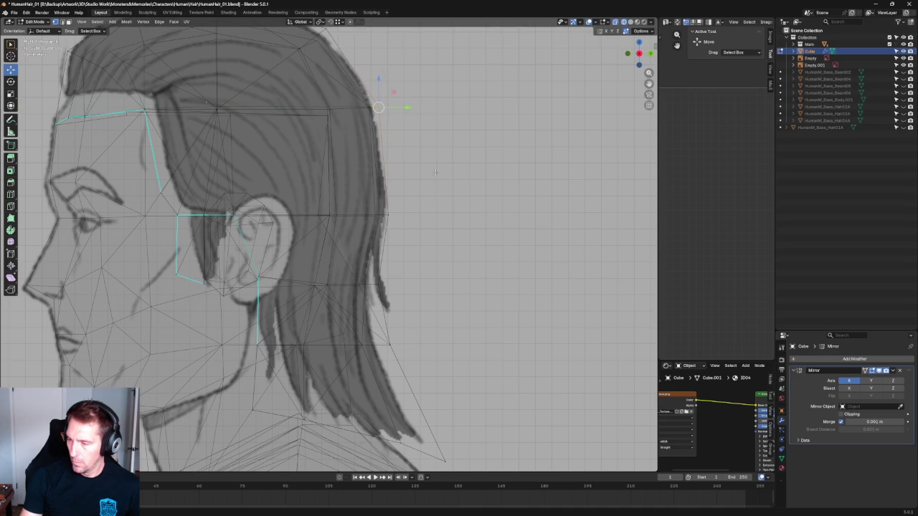
scroll(406, 227, "down", 5)
scroll(392, 213, "up", 3)
scroll(366, 257, "up", 3)
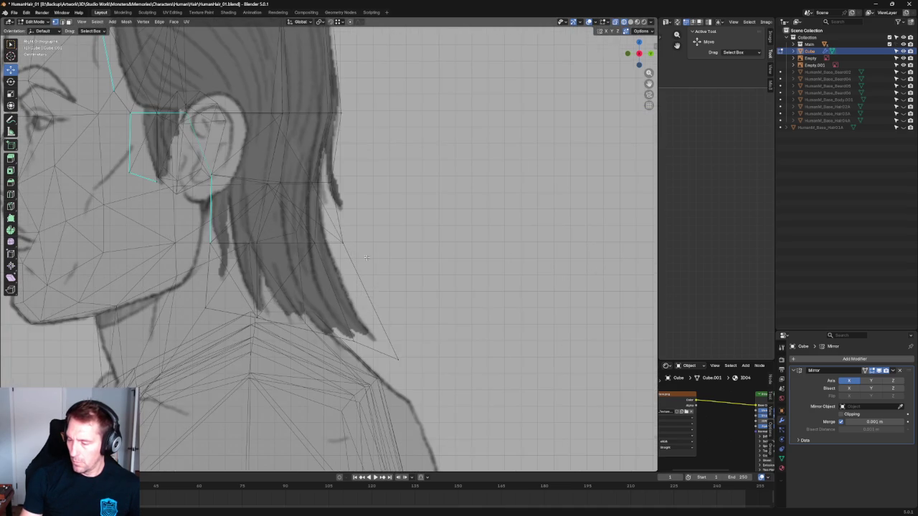
Move the hair-tip vertex left and up to meet the hair ends in the side reference.
left_click(363, 246)
left_click_drag(371, 243, 365, 243)
left_click_drag(405, 365, 406, 336)
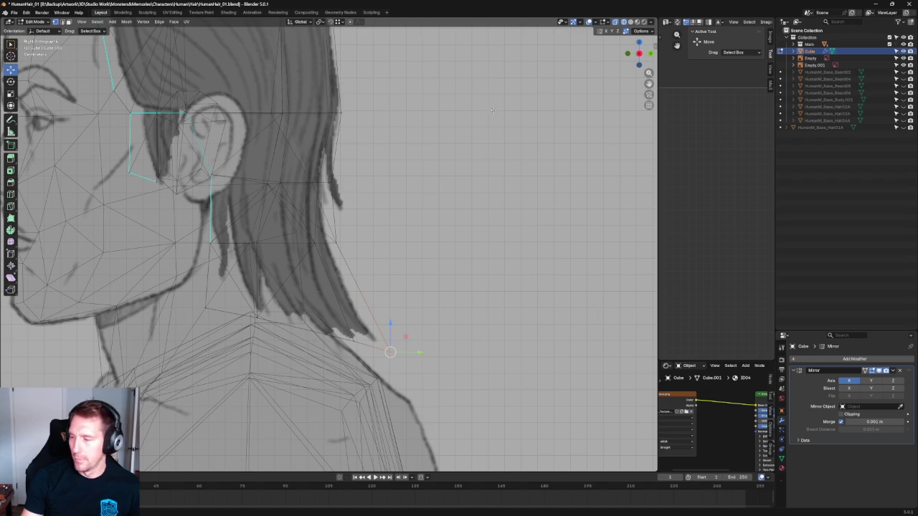
scroll(492, 109, "down", 3)
scroll(459, 104, "up", 1)
scroll(445, 100, "up", 1)
scroll(423, 96, "down", 2)
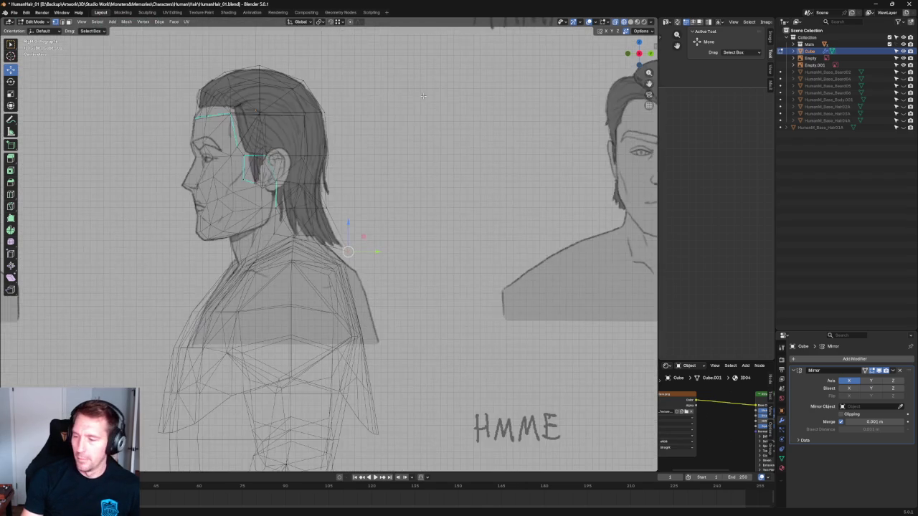
scroll(344, 179, "up", 3)
scroll(302, 229, "up", 1)
scroll(265, 267, "up", 2)
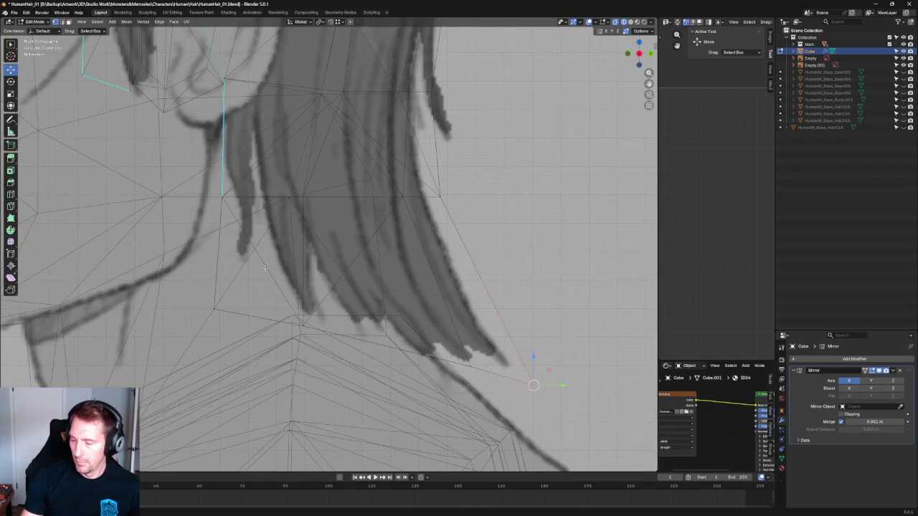
Pull the nape vertex up and inward against the neck.
left_click(212, 308)
key("g")
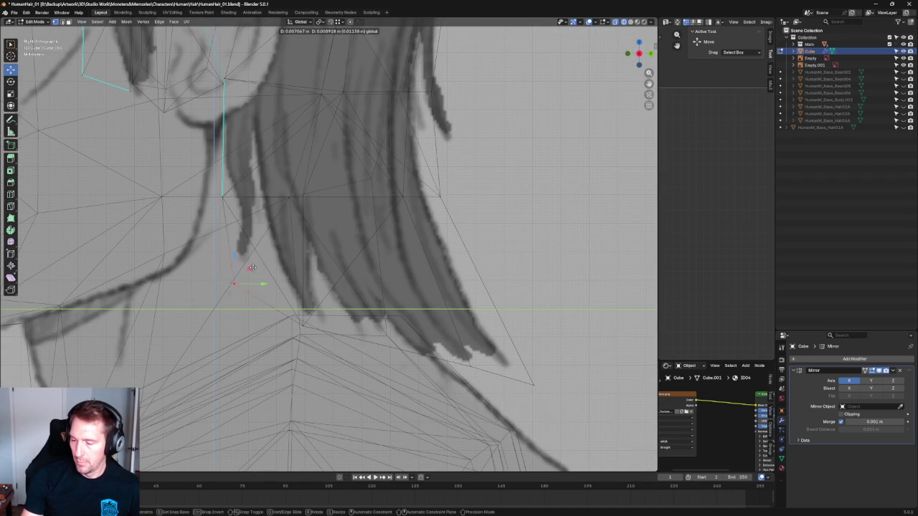
left_click(254, 266)
scroll(253, 266, "down", 3)
mouse_move(253, 266)
middle_mouse_down()
mouse_move(311, 243)
mouse_move(349, 266)
middle_mouse_up()
Move the vertex behind the jaw up and to the right.
scroll(359, 266, "up", 3)
scroll(341, 263, "up", 2)
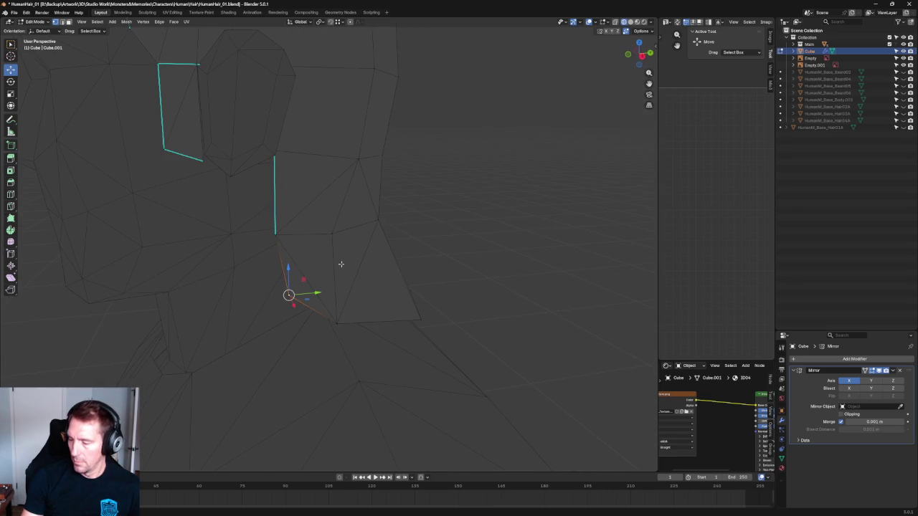
key("g")
left_click(298, 270)
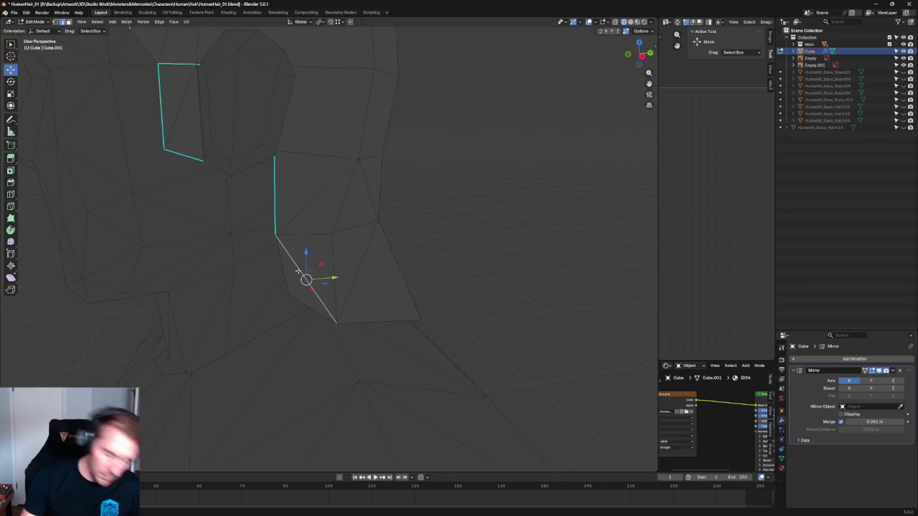
Try joining two jaw-area vertices with an edge (J), checking in X-ray and the vertex and mesh menus.
left_click(331, 233)
left_click(288, 294, "shift")
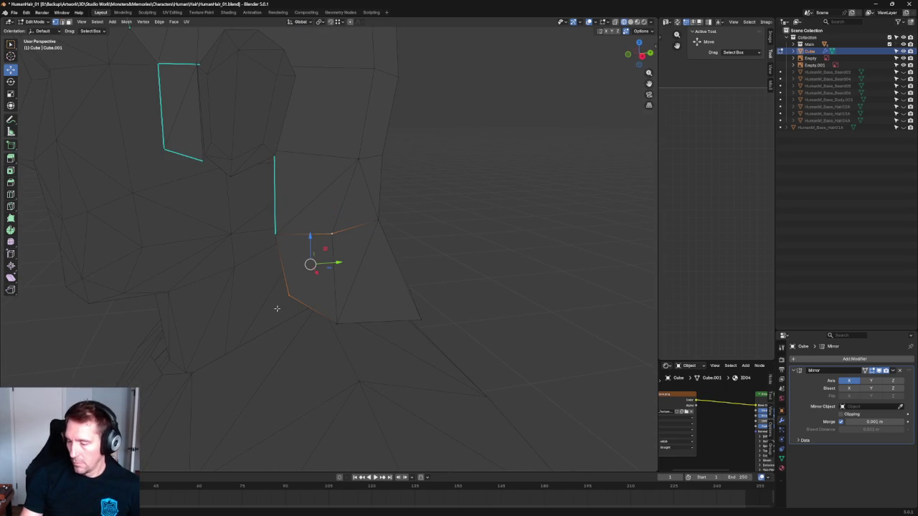
key("j")
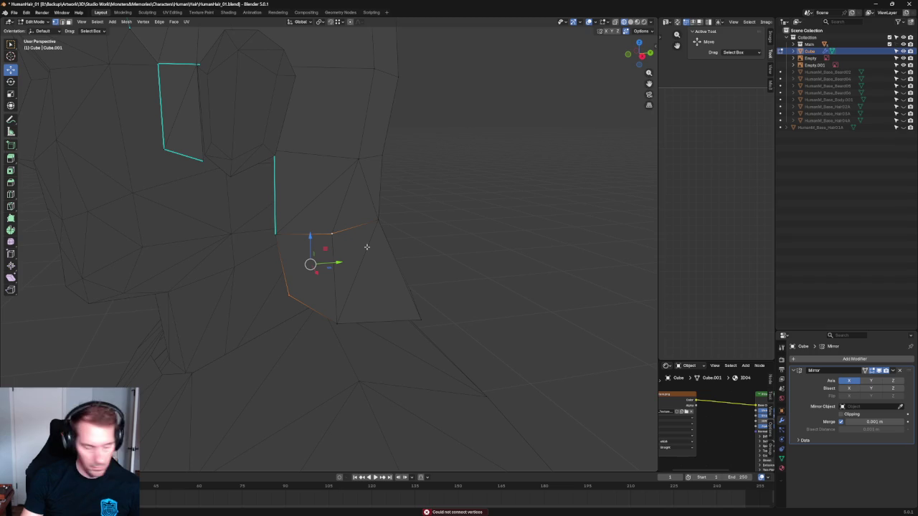
key("alt+z")
left_click(331, 237)
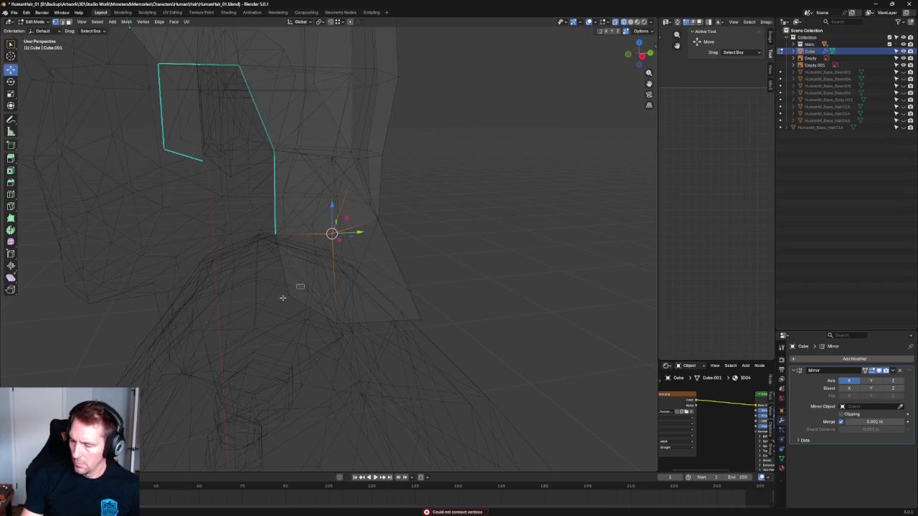
left_click(289, 294)
right_click(288, 294)
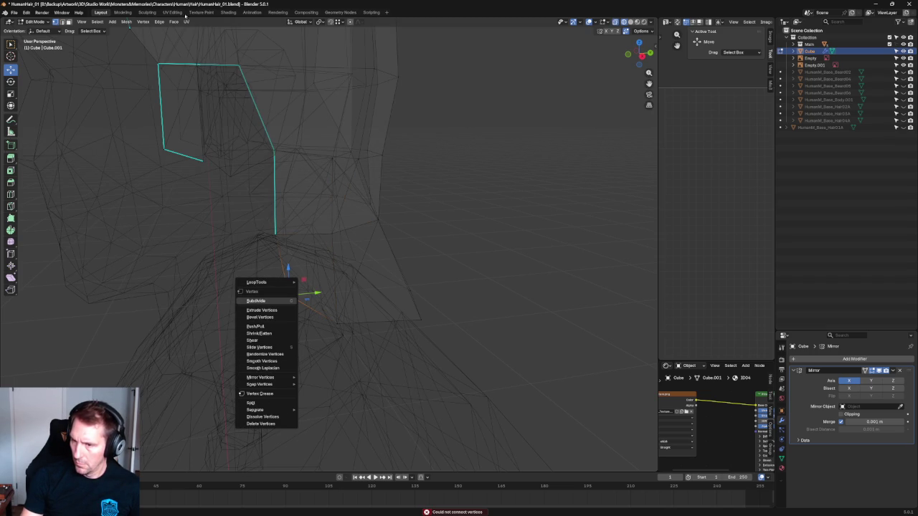
left_click(126, 22)
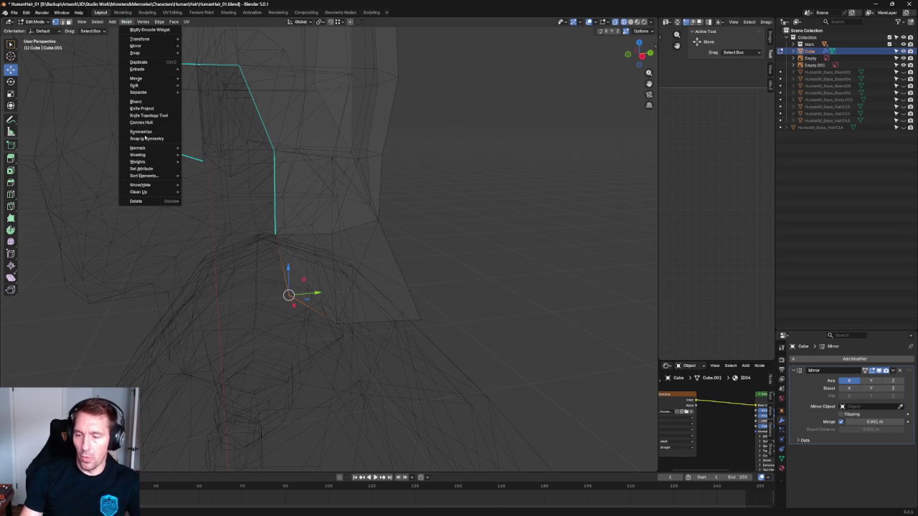
key("Escape")
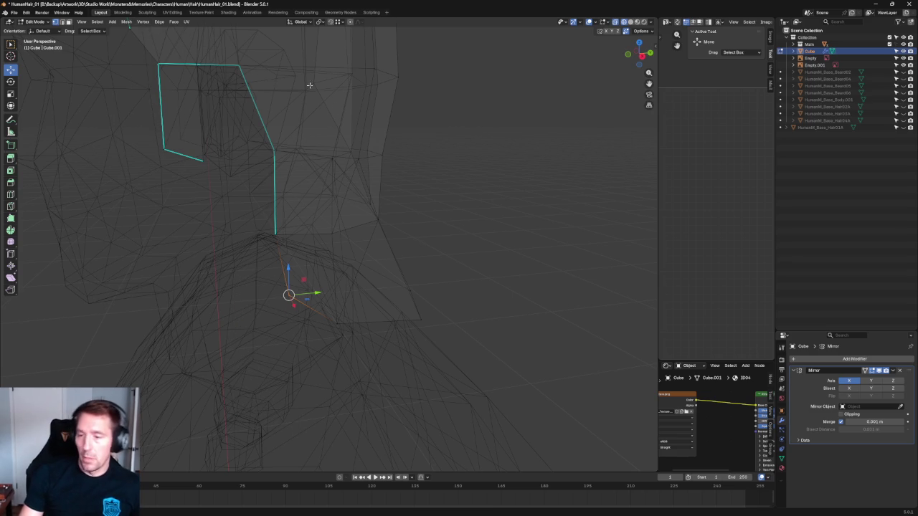
Turn X-ray off, return to the right side view, and nudge a neck vertex into place.
left_click(335, 229, "shift")
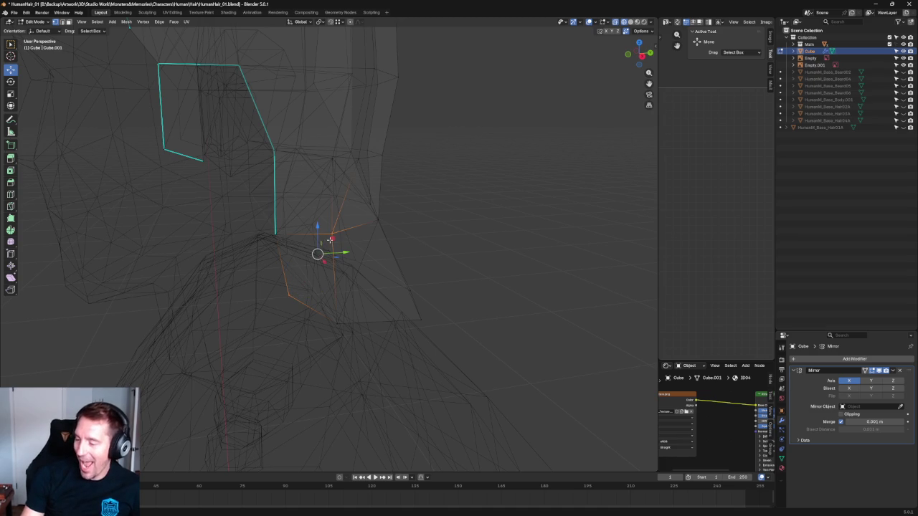
right_click(324, 242)
left_click(451, 235)
key("alt+z")
scroll(451, 234, "down", 3)
scroll(420, 248, "down", 3)
key("KP_3")
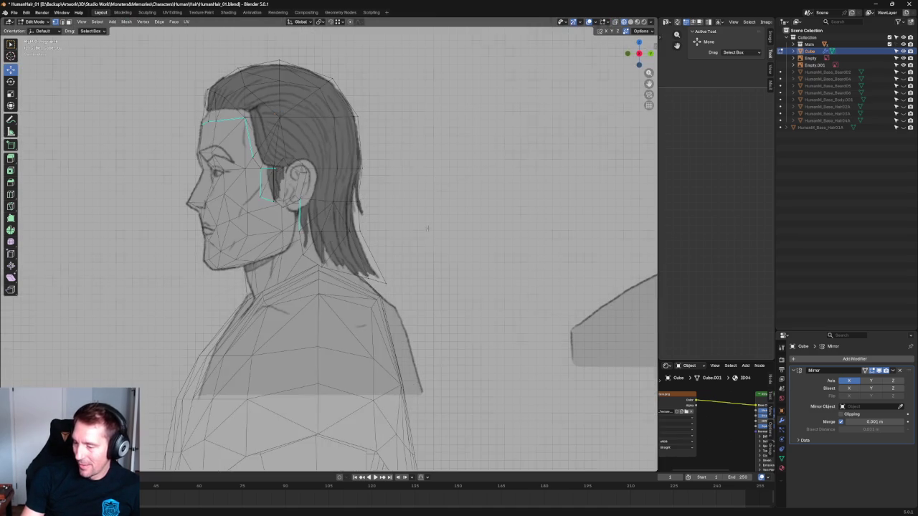
scroll(399, 231, "up", 5)
left_click_drag(251, 267, 239, 261)
Select the neck vertex below the ear and try a rightward nudge, then undo it.
scroll(319, 285, "down", 5)
scroll(239, 185, "up", 3)
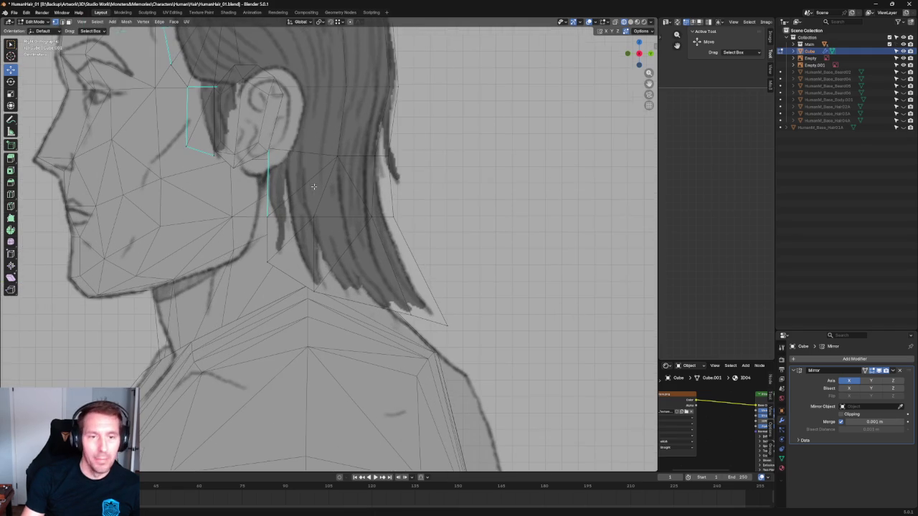
left_click(267, 215)
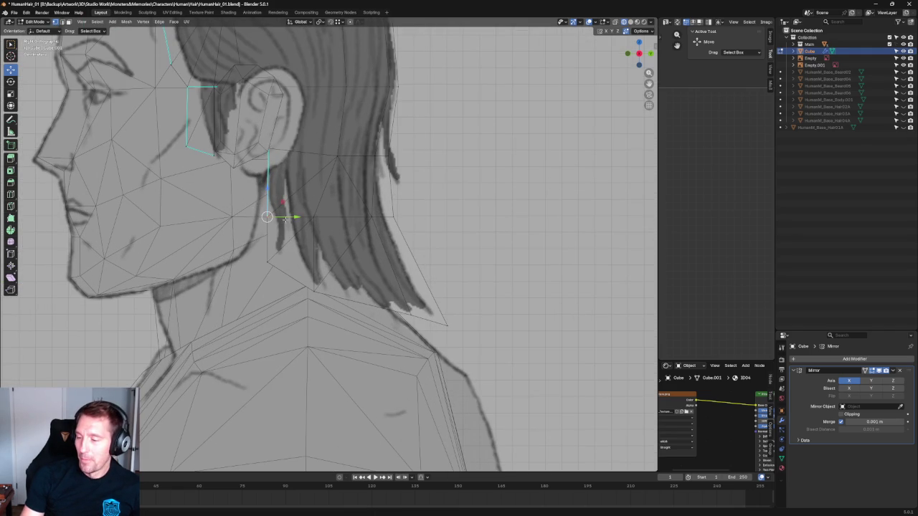
left_click_drag(294, 217, 298, 217)
key("ctrl+z")
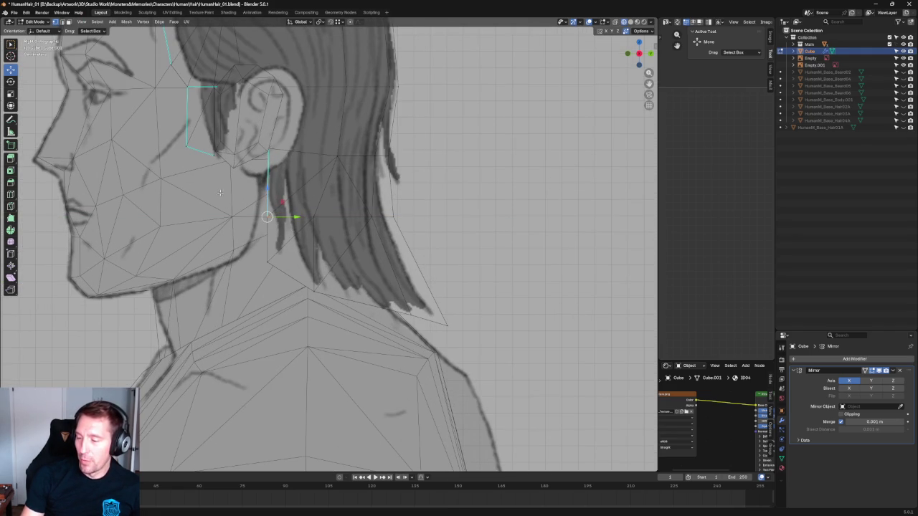
Slide the neck vertex along Y so it sits on the hair outline in the right side view.
scroll(252, 202, "up", 4)
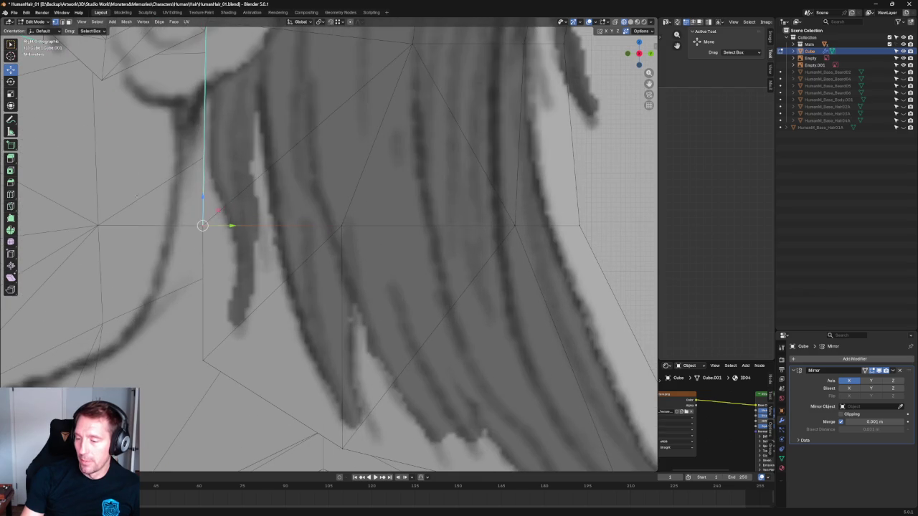
mouse_move(251, 245)
middle_mouse_down()
mouse_move(366, 253)
mouse_move(351, 248)
mouse_move(415, 236)
mouse_move(388, 249)
mouse_move(430, 250)
mouse_move(286, 215)
mouse_move(261, 247)
middle_mouse_up()
key("alt+z")
left_click_drag(261, 247, 277, 248)
key("alt+z")
left_click_drag(289, 252, 274, 247)
key("g")
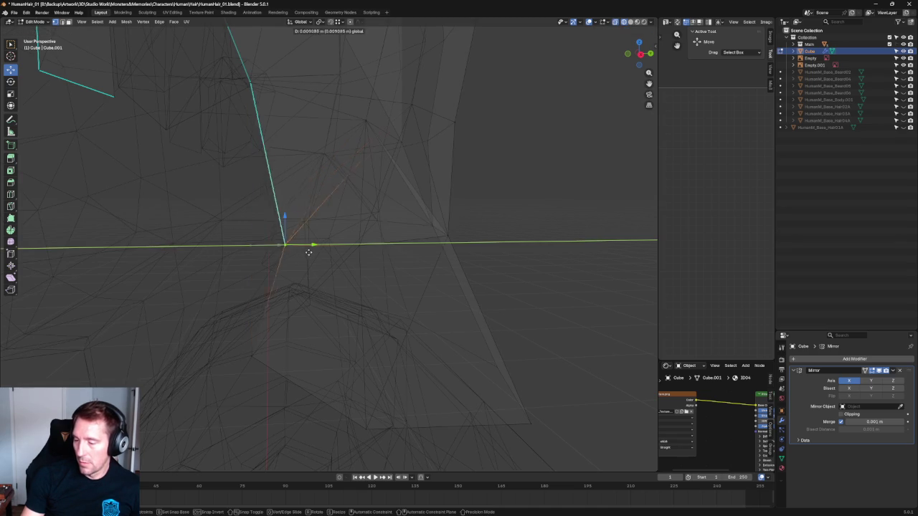
left_click(284, 248)
key("KP_3")
left_click_drag(288, 236, 296, 237)
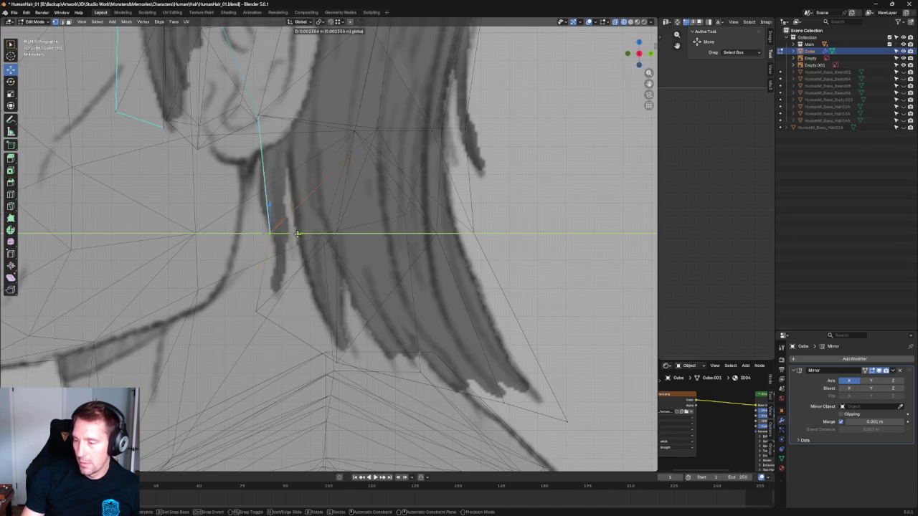
Lower the upper vertex behind the ear and flatten the horizontal edge loop with S Z 0.
left_click(256, 117)
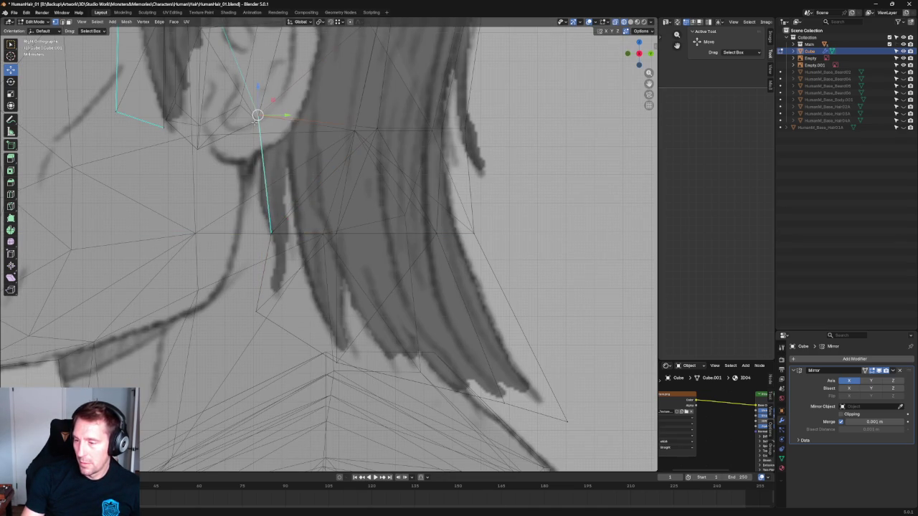
mouse_move(259, 100)
left_mouse_down()
mouse_move(254, 112)
mouse_move(548, 131)
left_mouse_up()
left_click(474, 132, "alt")
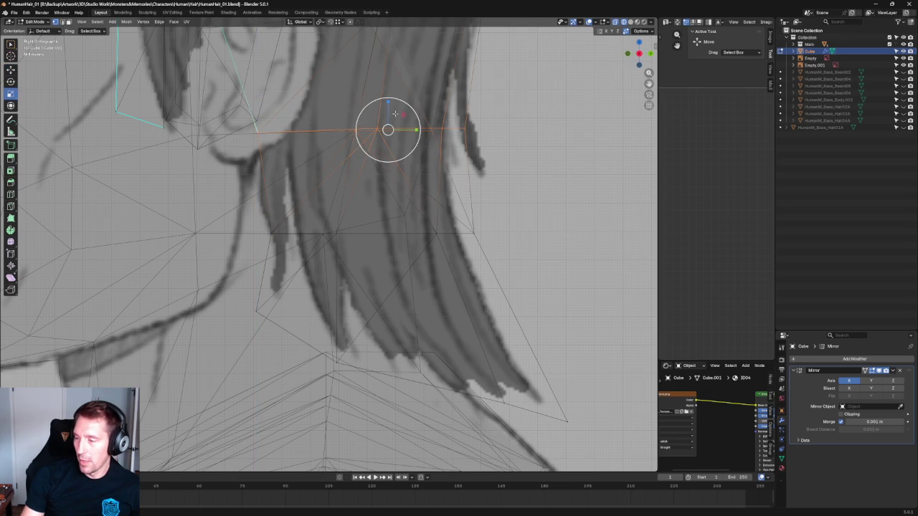
key("s")
key("z")
left_click(386, 126)
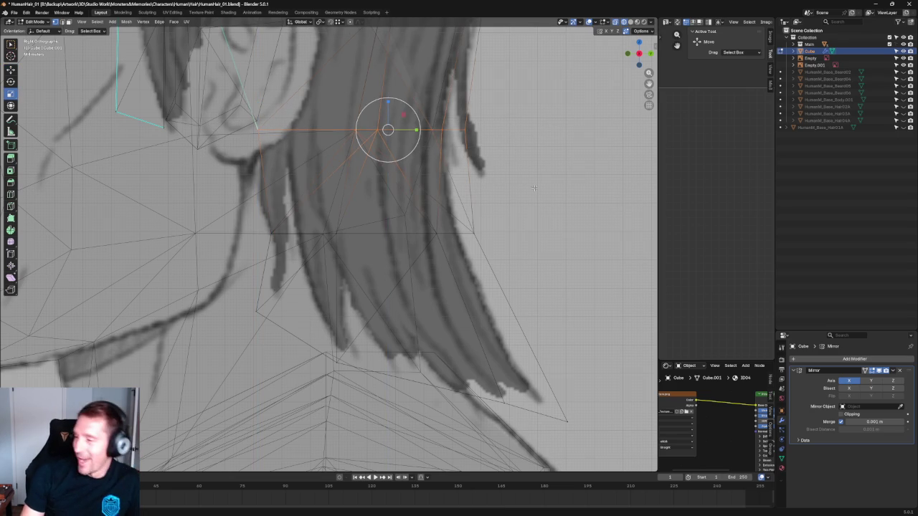
key("shift+space")
key("g")
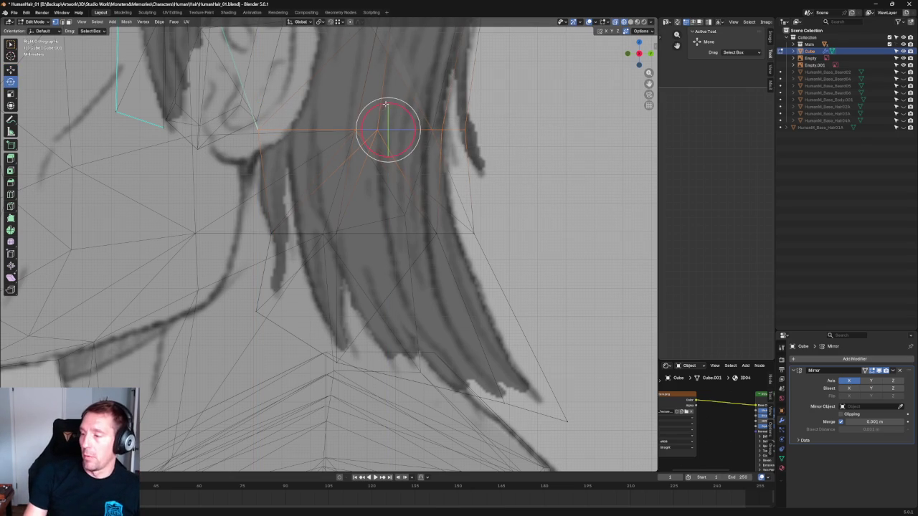
left_click_drag(388, 102, 388, 107)
key("alt+a")
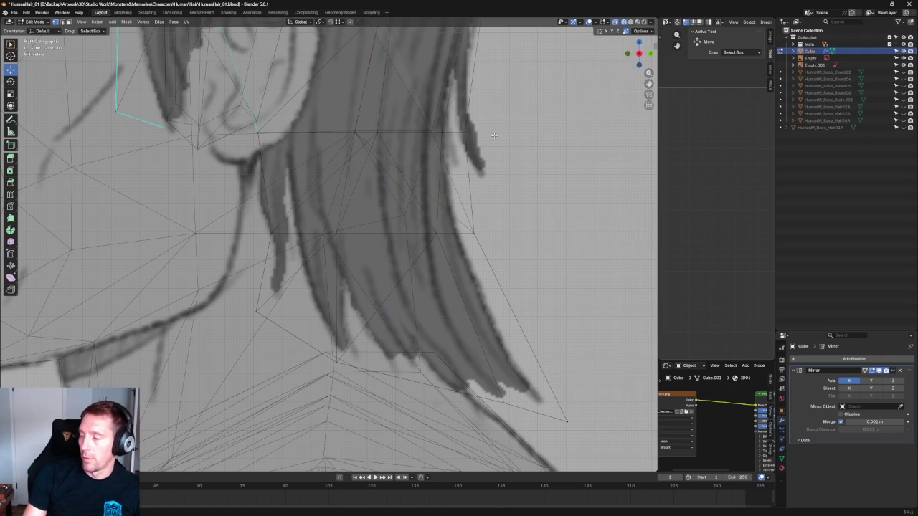
Move the hair-tip vertex along Y onto the sketched hair ends.
scroll(450, 175, "down", 3)
scroll(490, 248, "up", 3)
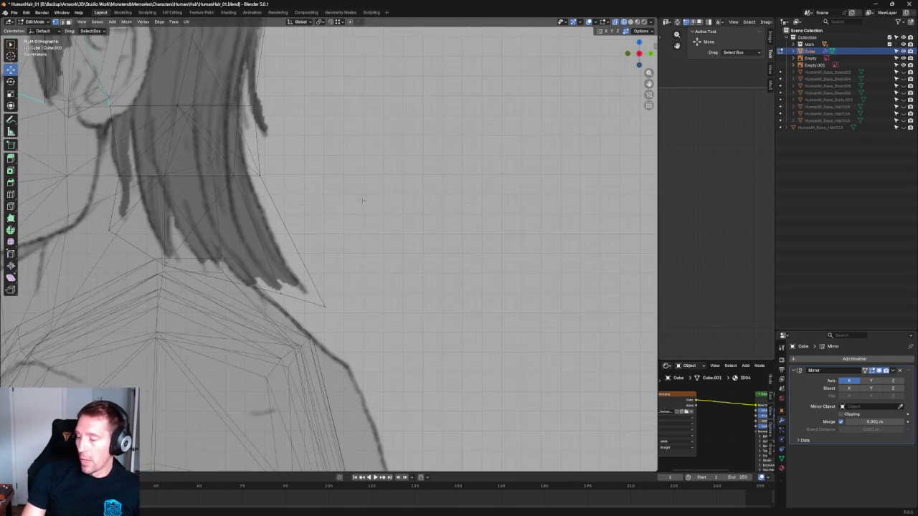
scroll(366, 208, "up", 1)
left_click(324, 319)
left_click_drag(343, 318, 319, 298)
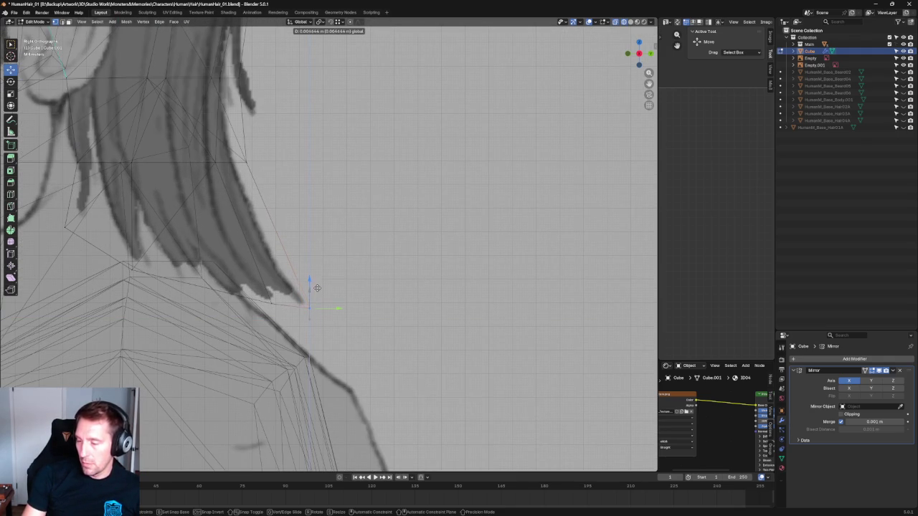
scroll(371, 216, "down", 5)
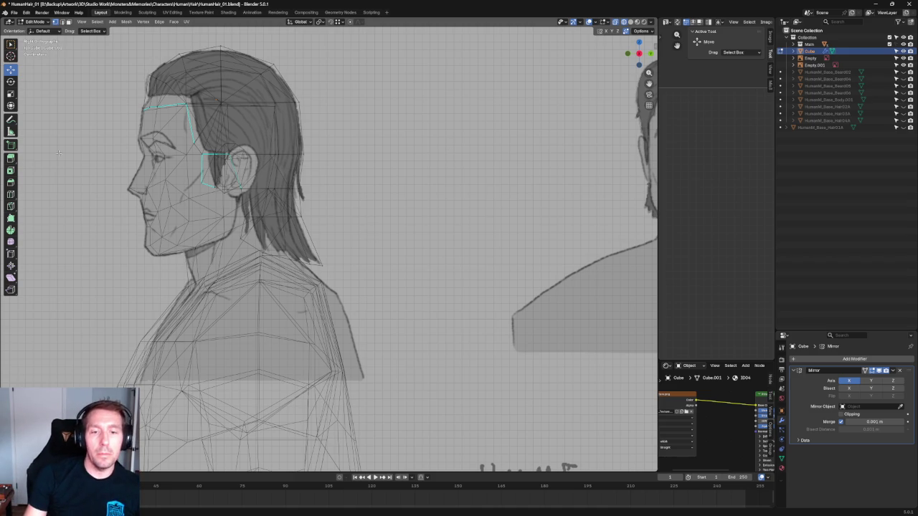
Slide the vertex by the ear horizontally so it follows the slicked-back hair.
scroll(335, 133, "down", 3)
scroll(335, 133, "up", 4)
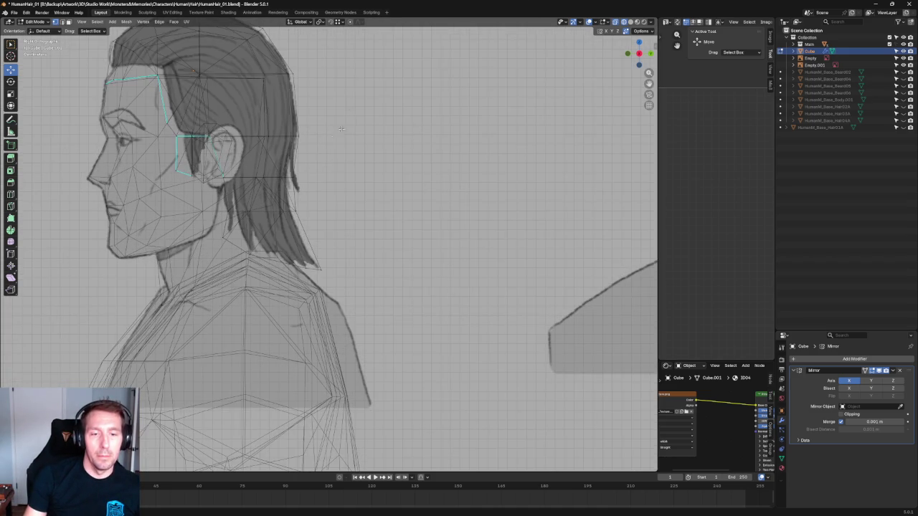
middle_click_drag(313, 136, 315, 162, "shift")
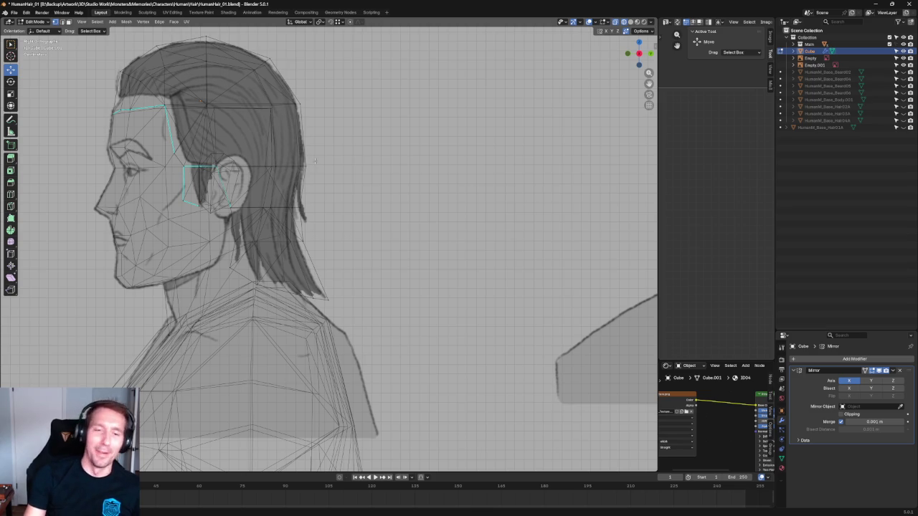
scroll(386, 91, "down", 1)
scroll(387, 91, "up", 1)
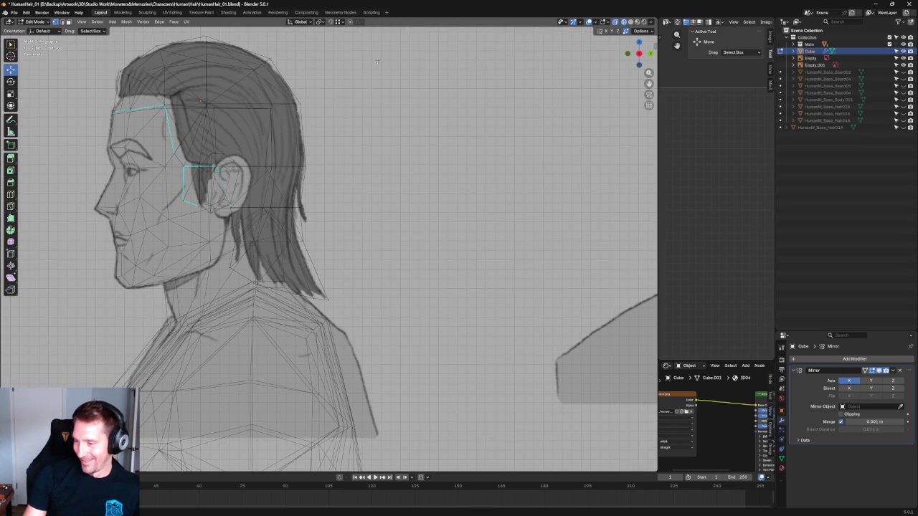
scroll(377, 61, "up", 2)
scroll(358, 253, "up", 3)
mouse_move(256, 279)
left_mouse_down()
mouse_move(297, 319)
mouse_move(346, 303)
mouse_move(337, 293)
left_mouse_up()
In perspective view, slide another cap vertex along the front-back axis.
scroll(459, 256, "down", 5)
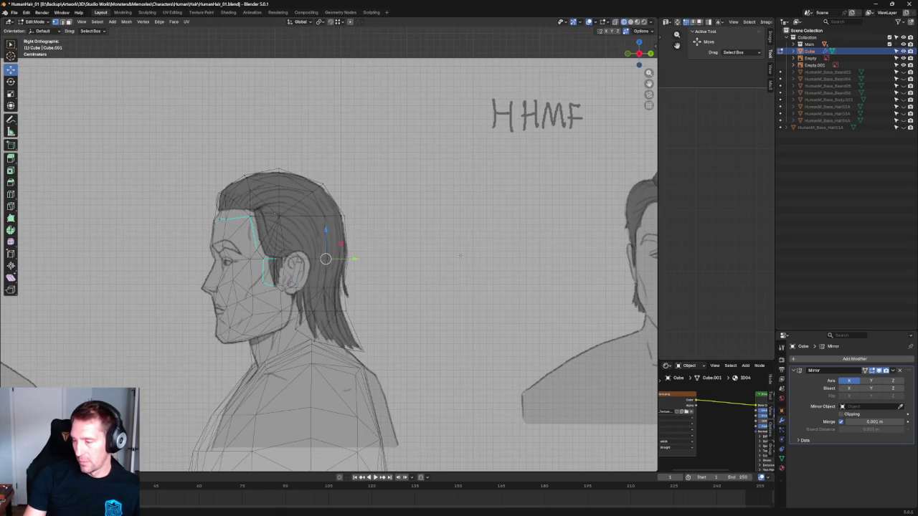
scroll(460, 256, "down", 4)
mouse_move(459, 256)
middle_mouse_down()
mouse_move(365, 303)
mouse_move(285, 297)
mouse_move(282, 365)
middle_mouse_up()
scroll(324, 262, "up", 4)
left_click_drag(290, 265, 309, 291)
middle_click_drag(344, 319, 363, 253)
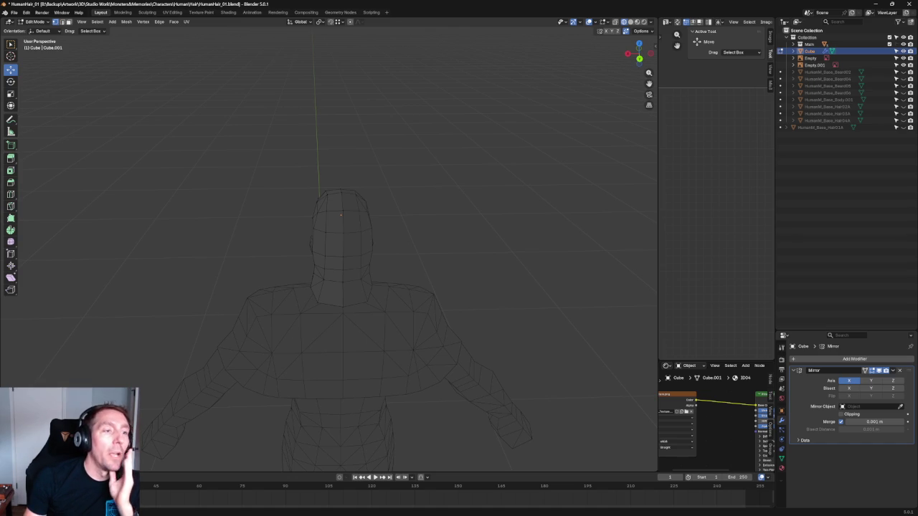
scroll(343, 213, "up", 1)
scroll(359, 201, "up", 2)
middle_click_drag(377, 192, 349, 201, "shift")
scroll(266, 172, "up", 2)
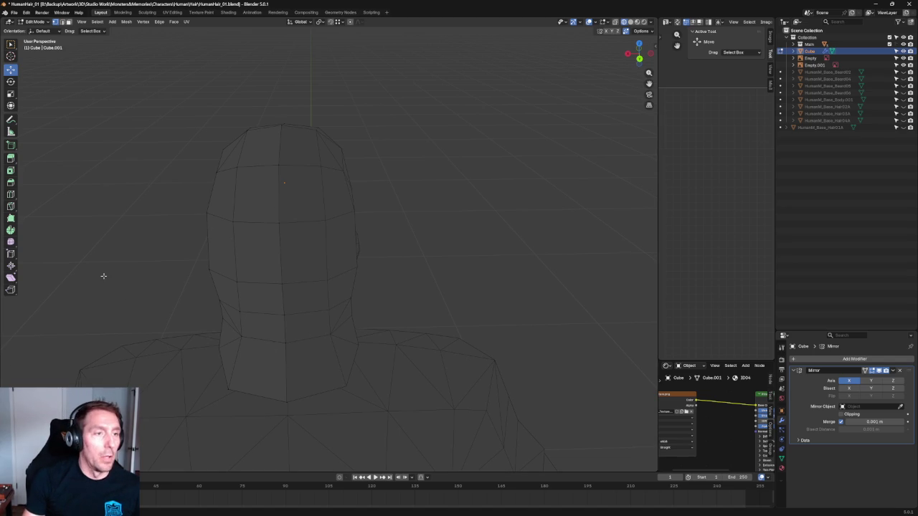
scroll(272, 208, "down", 8)
scroll(280, 217, "up", 6)
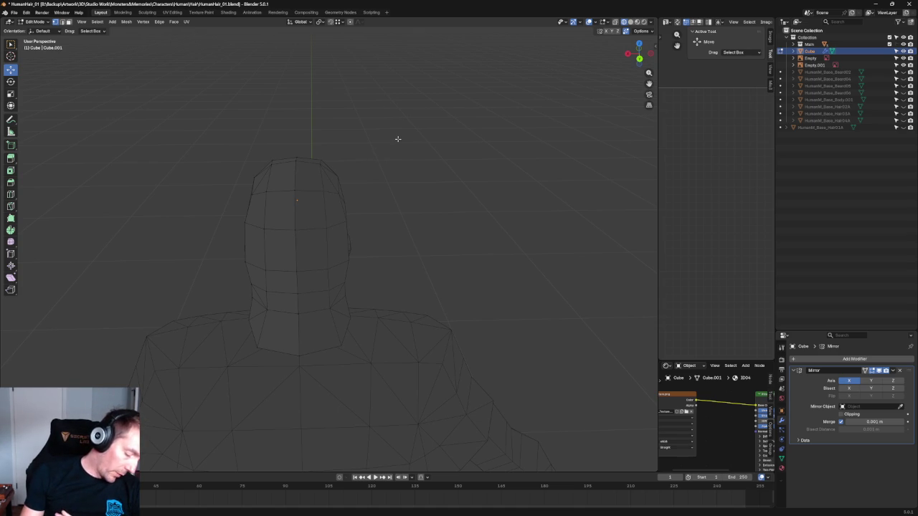
scroll(344, 273, "up", 3)
scroll(372, 264, "up", 2)
Select a neck vertex of the cap, cancel the trial moves, and return to the right side view.
left_click(219, 291)
left_click_drag(206, 285, 206, 284)
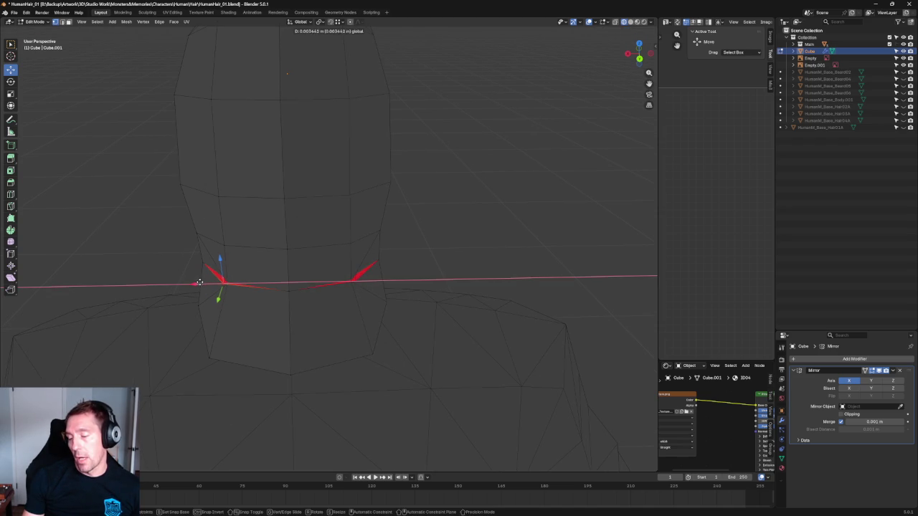
scroll(307, 225, "up", 2)
scroll(288, 242, "up", 3)
key("KP_3")
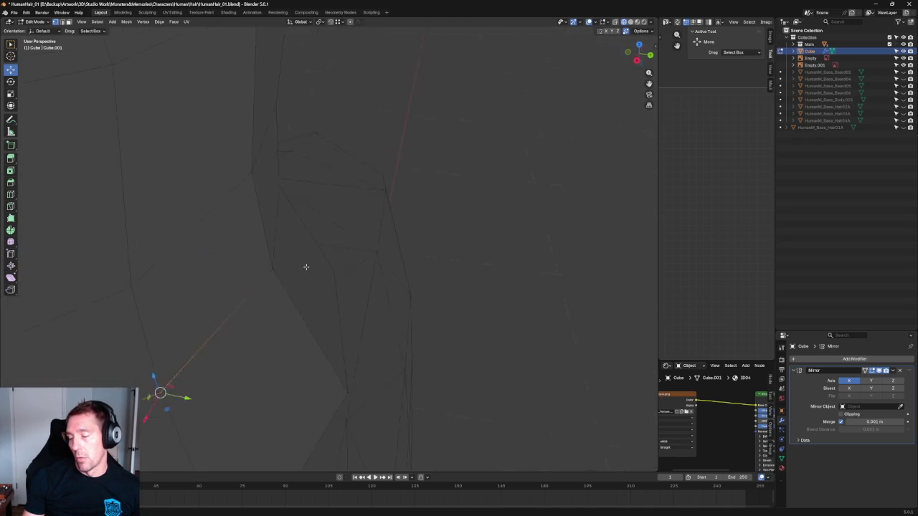
key("g")
key("y")
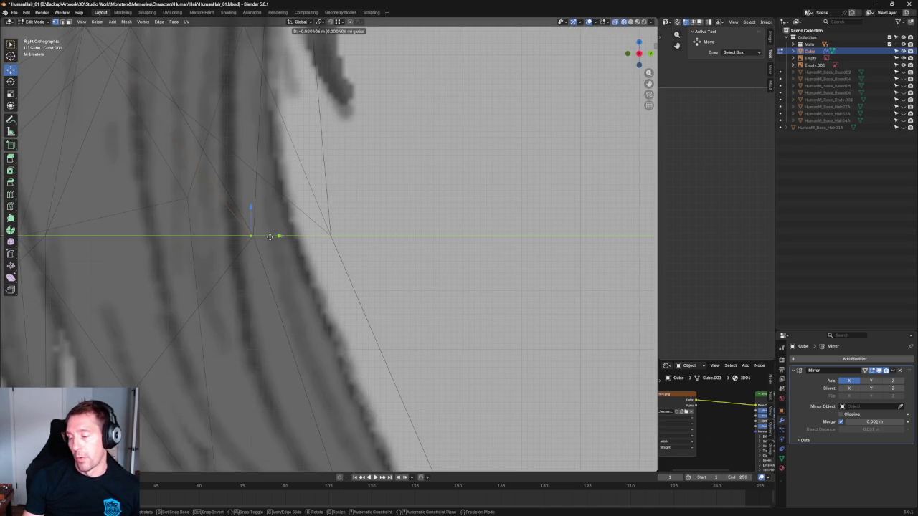
key("Escape")
mouse_move(290, 221)
middle_mouse_down()
mouse_move(329, 238)
mouse_move(215, 180)
mouse_move(277, 254)
middle_mouse_up()
key("KP_5")
key("KP_5")
scroll(255, 237, "down", 5)
middle_click_drag(255, 238, 287, 236)
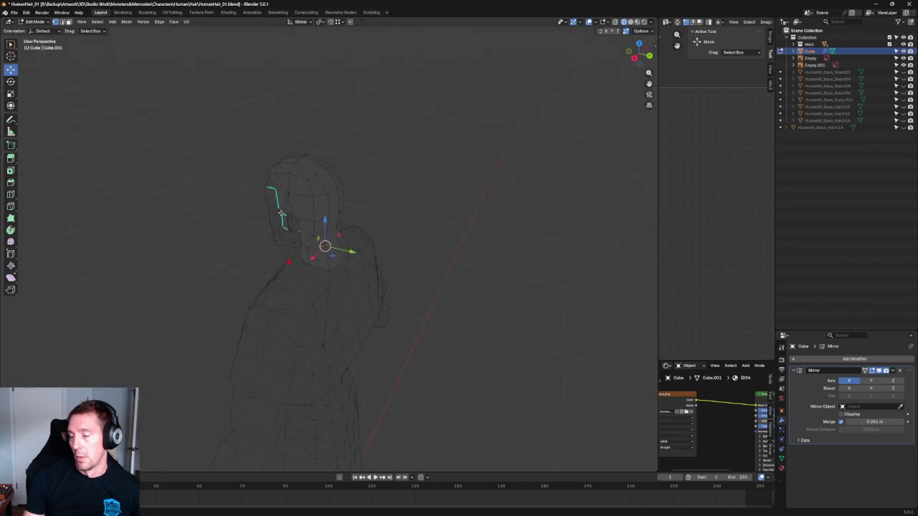
key("KP_3")
scroll(330, 240, "up", 8)
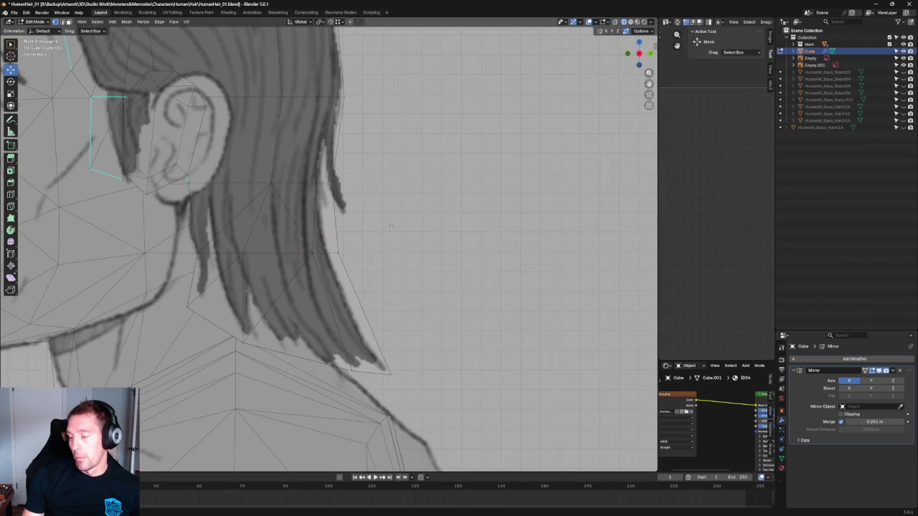
Reposition the back-of-hair vertex and nudge the hair-edge vertices slightly inward onto the outline.
left_click(360, 252)
left_click(359, 252)
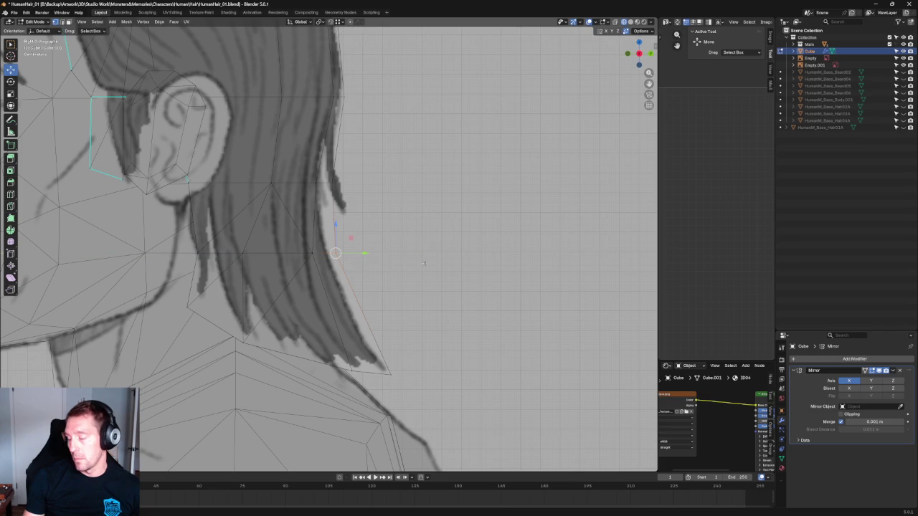
scroll(409, 204, "down", 5)
scroll(409, 203, "up", 5)
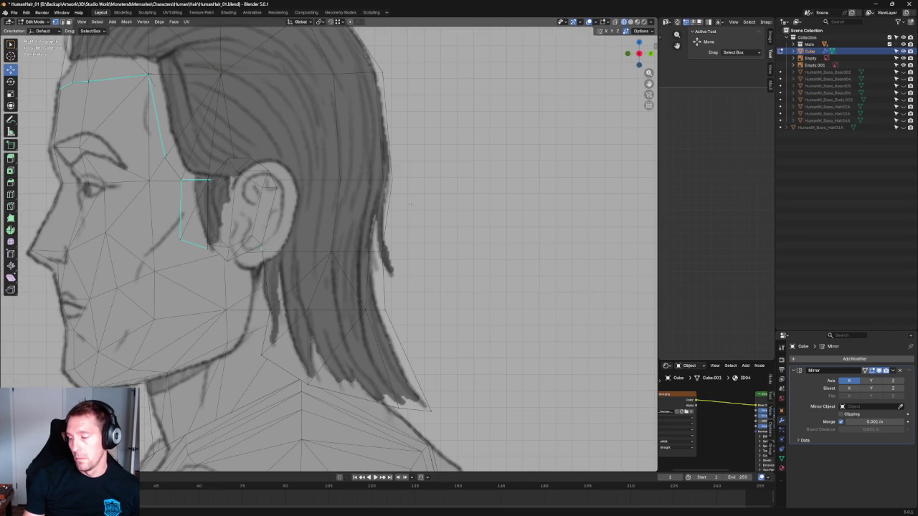
left_click_drag(404, 309, 400, 310)
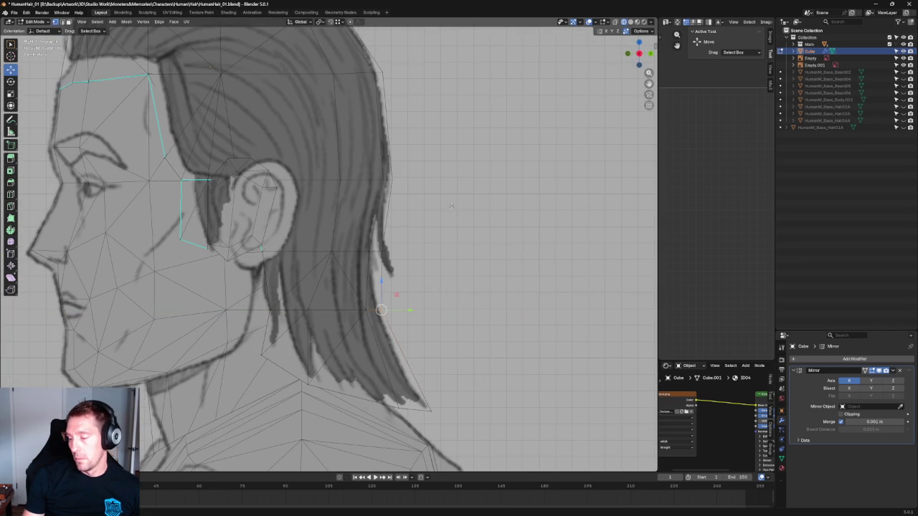
scroll(451, 206, "down", 6)
scroll(459, 213, "up", 2)
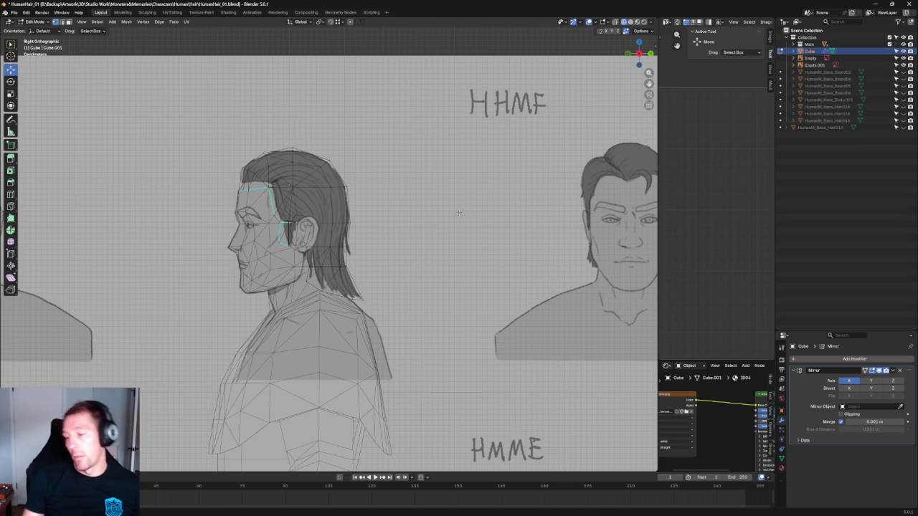
Raise the cap's top vertex along Z to meet the reference hair crown.
scroll(319, 117, "up", 4)
scroll(287, 108, "up", 3)
left_click(256, 91)
left_click_drag(258, 96, 259, 107)
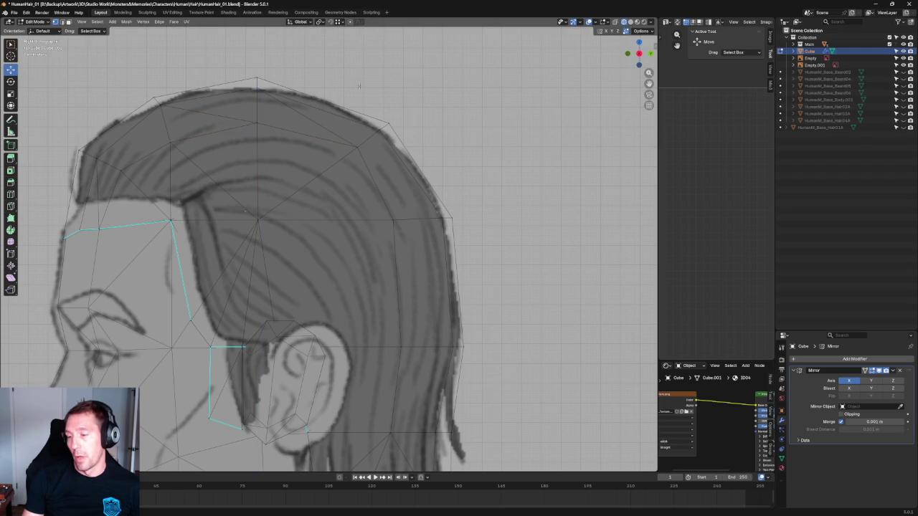
scroll(411, 116, "down", 6)
scroll(411, 116, "up", 3)
scroll(384, 182, "up", 4)
Select pairs of crown vertices and inspect them from several perspective angles.
left_click(225, 136)
left_click(362, 183, "shift")
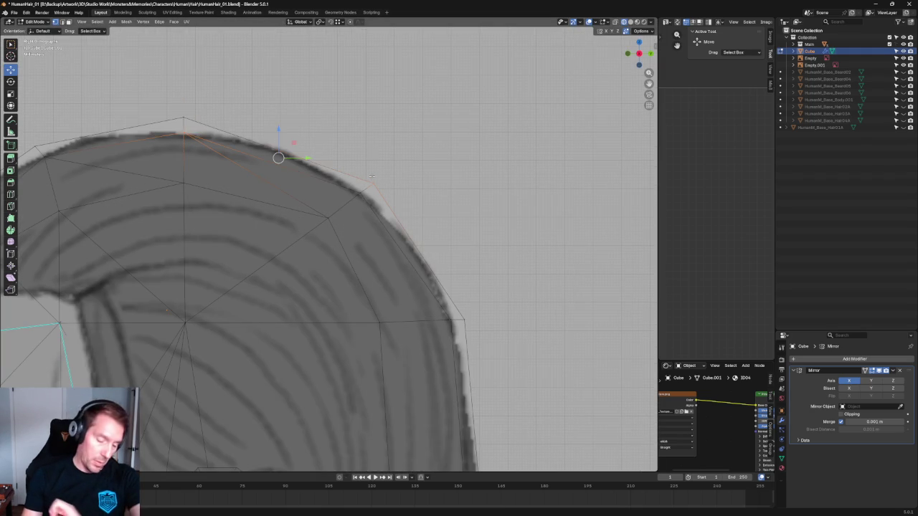
scroll(314, 136, "down", 5)
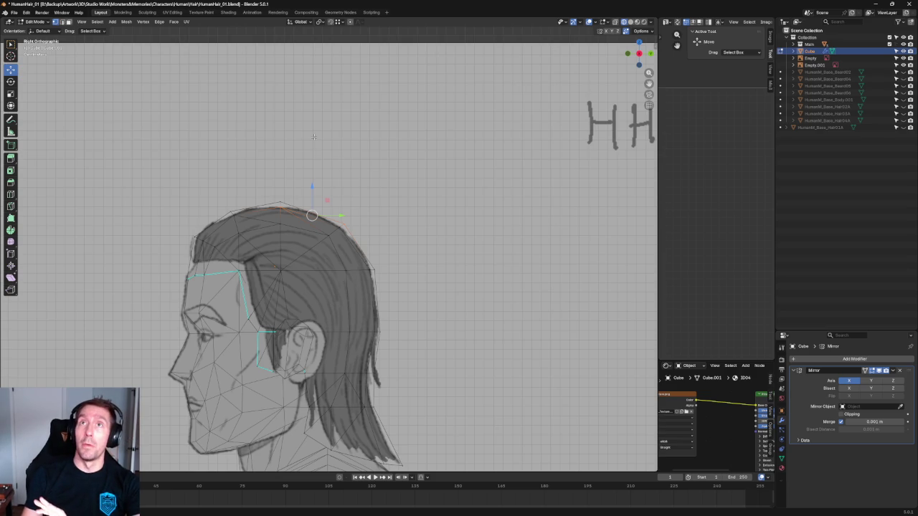
scroll(313, 136, "up", 2)
mouse_move(313, 136)
middle_mouse_down()
mouse_move(346, 175)
mouse_move(359, 165)
middle_mouse_up()
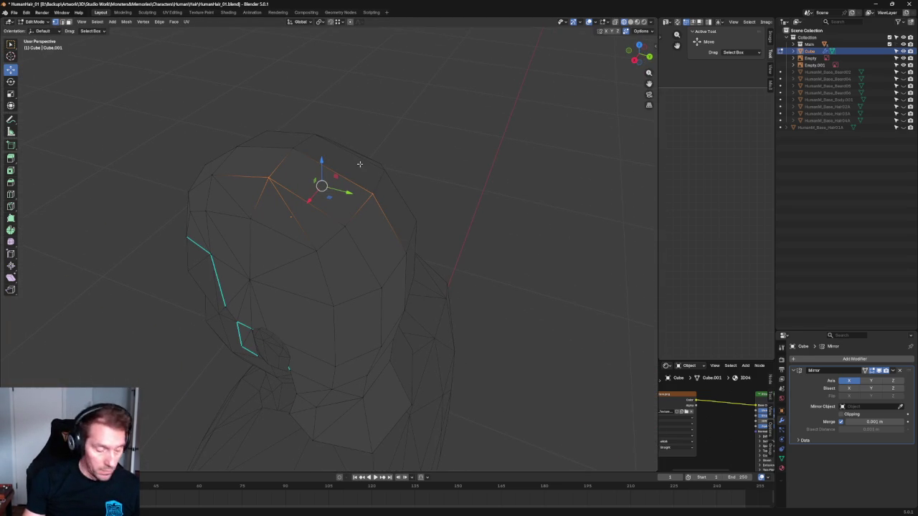
left_click(463, 172)
mouse_move(463, 172)
middle_mouse_down()
mouse_move(311, 168)
mouse_move(344, 185)
middle_mouse_up()
left_click(363, 167)
left_click(255, 162, "shift")
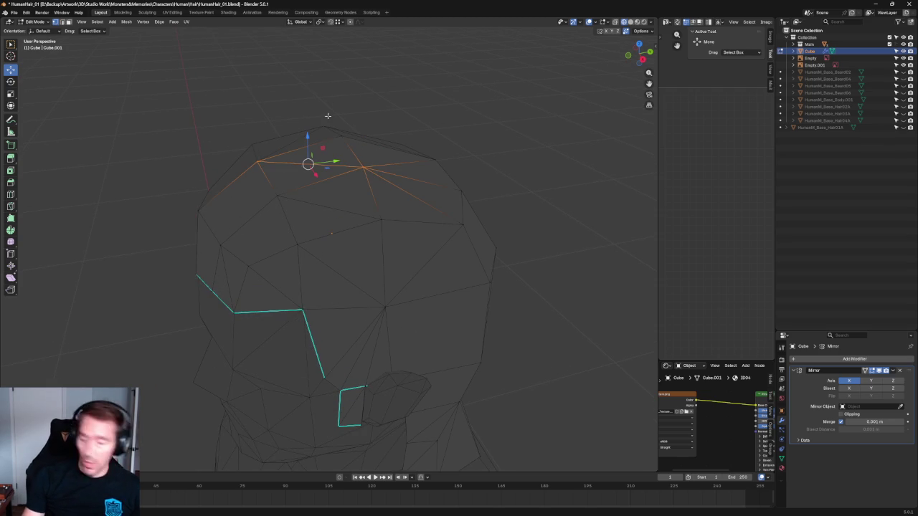
left_click(461, 115)
Check the edges on the side of the head, then return to the right side view.
scroll(461, 115, "down", 3)
scroll(405, 148, "up", 2)
scroll(372, 155, "up", 2)
middle_click_drag(390, 151, 366, 180)
left_click(367, 180)
left_click(433, 201, "shift")
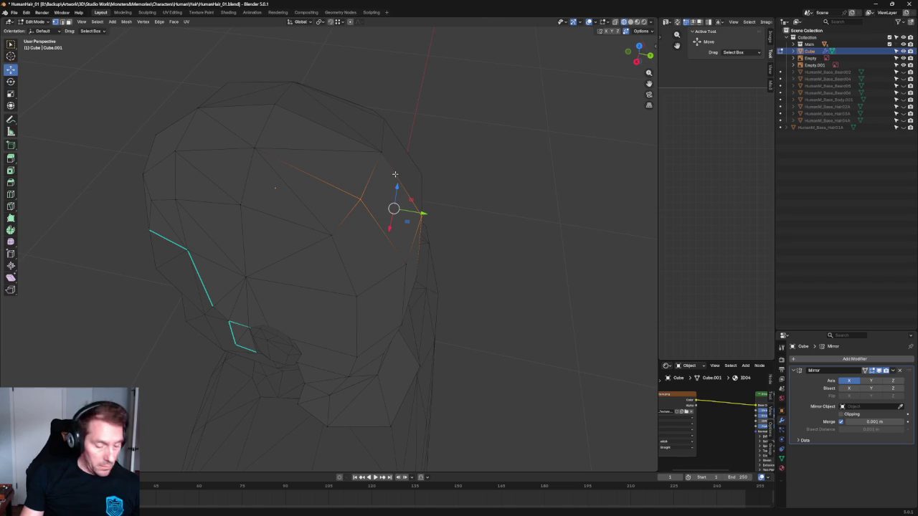
left_click(500, 218)
scroll(499, 218, "down", 2)
middle_click_drag(500, 214, 467, 228)
scroll(467, 227, "up", 2)
middle_click_drag(364, 263, 422, 232)
scroll(407, 238, "up", 1)
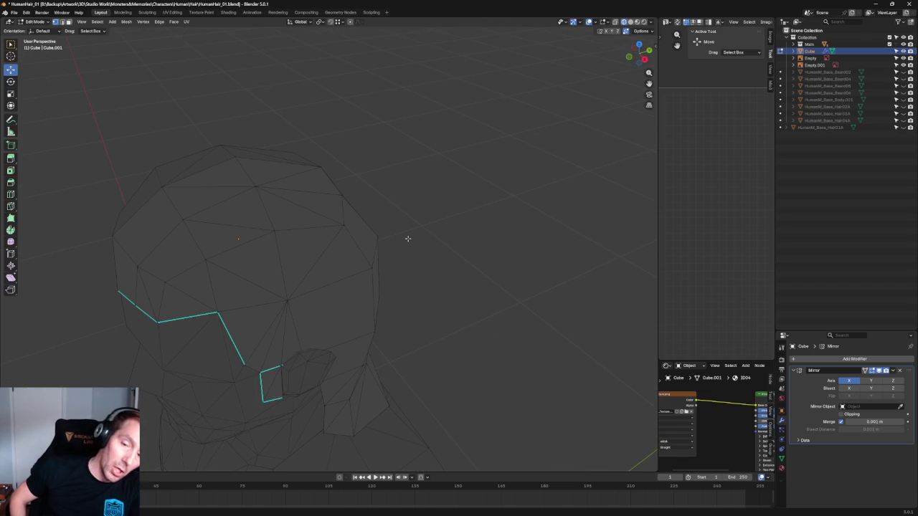
mouse_move(418, 256)
middle_mouse_down()
mouse_move(413, 220)
mouse_move(428, 205)
middle_mouse_up()
key("KP_3")
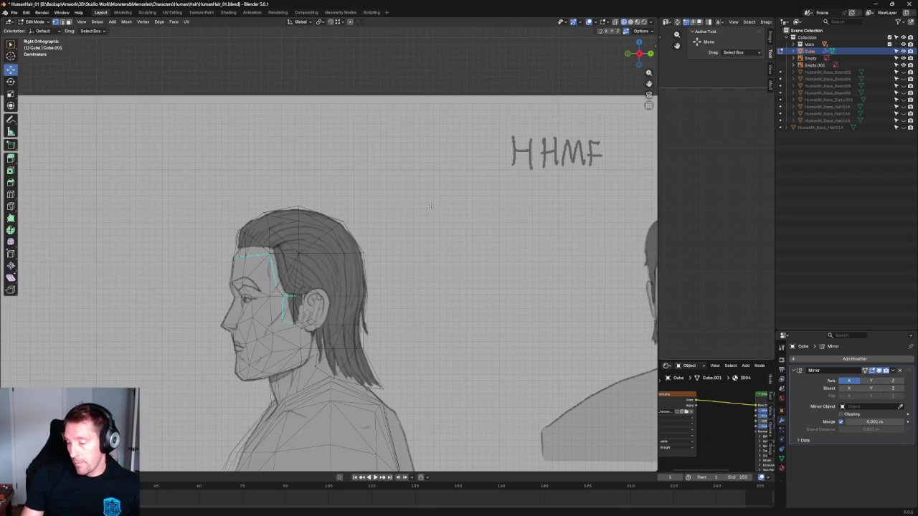
Raise the sideburn's lower vertex, then shift it slightly left along X.
scroll(444, 152, "up", 4)
middle_click_drag(402, 137, 328, 307, "shift")
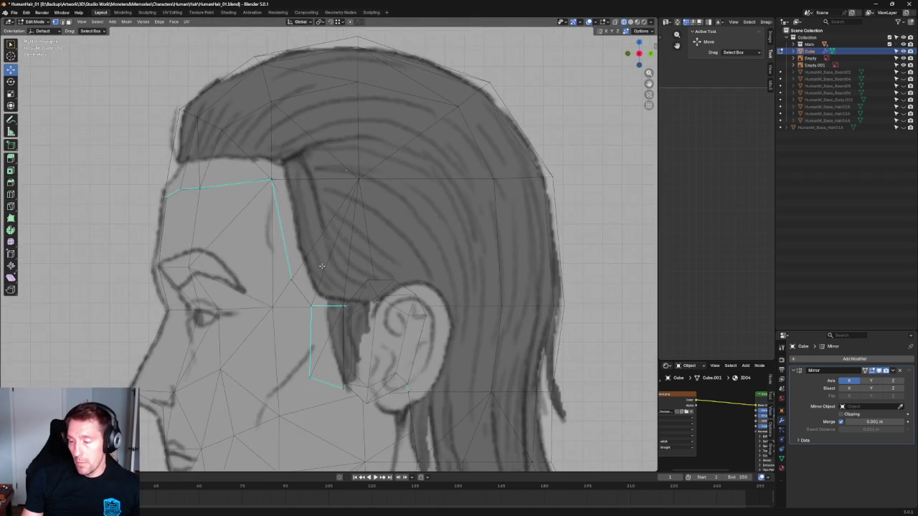
scroll(306, 289, "up", 2)
left_click(273, 295)
mouse_move(274, 277)
left_mouse_down()
mouse_move(274, 260)
mouse_move(309, 280)
left_mouse_up()
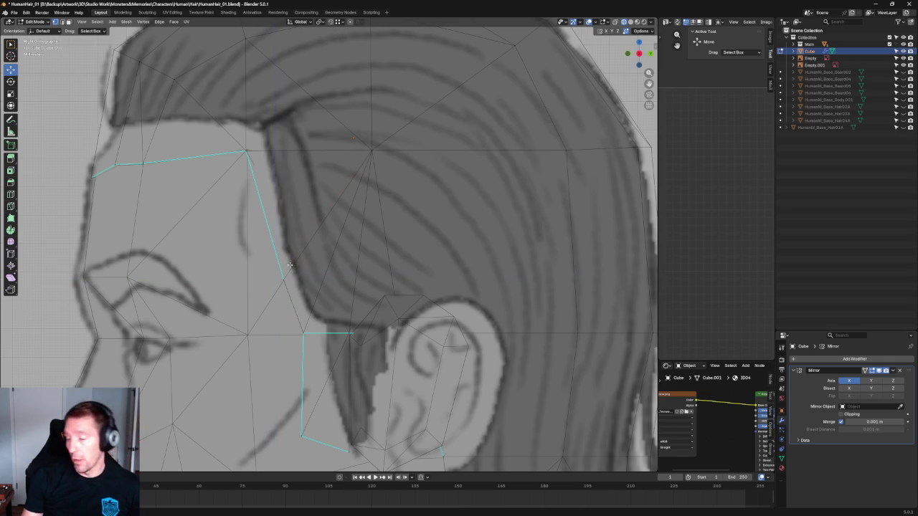
scroll(290, 266, "down", 8)
scroll(505, 226, "down", 6)
scroll(358, 270, "up", 6)
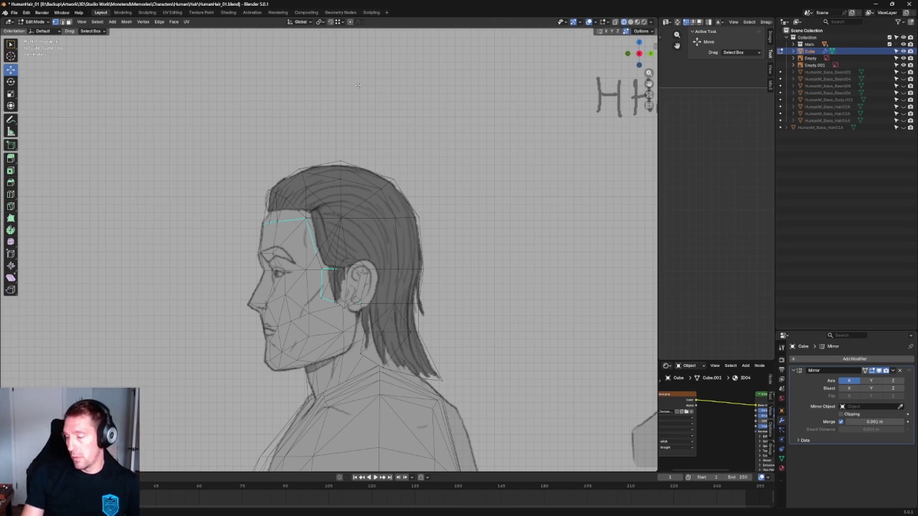
scroll(381, 156, "up", 4)
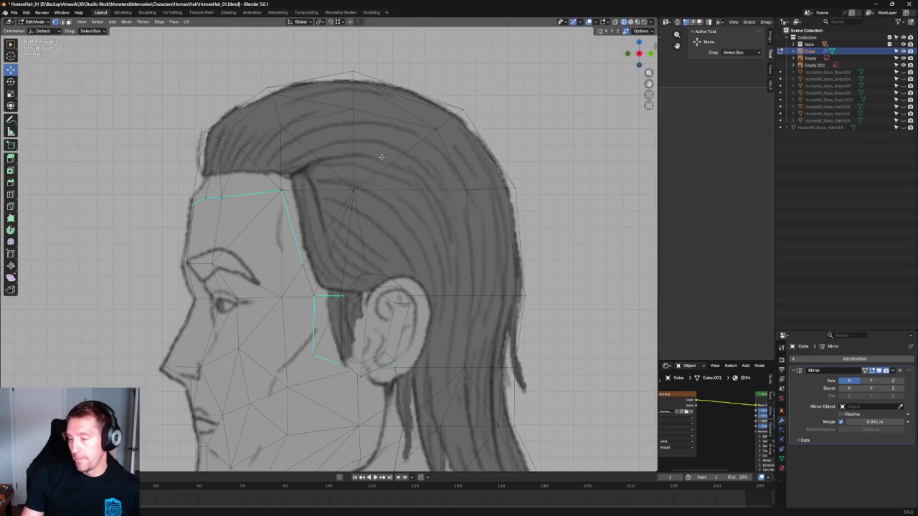
scroll(174, 158, "up", 2)
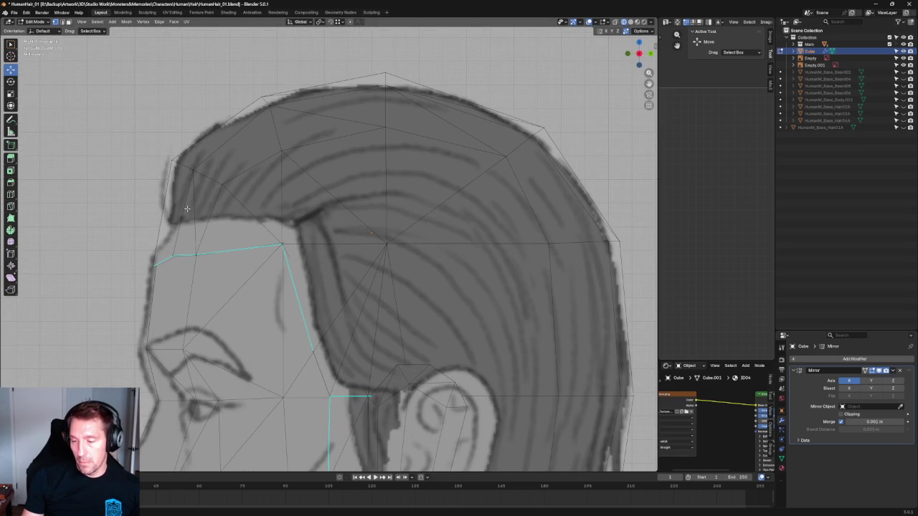
scroll(197, 223, "up", 3)
scroll(203, 218, "up", 3)
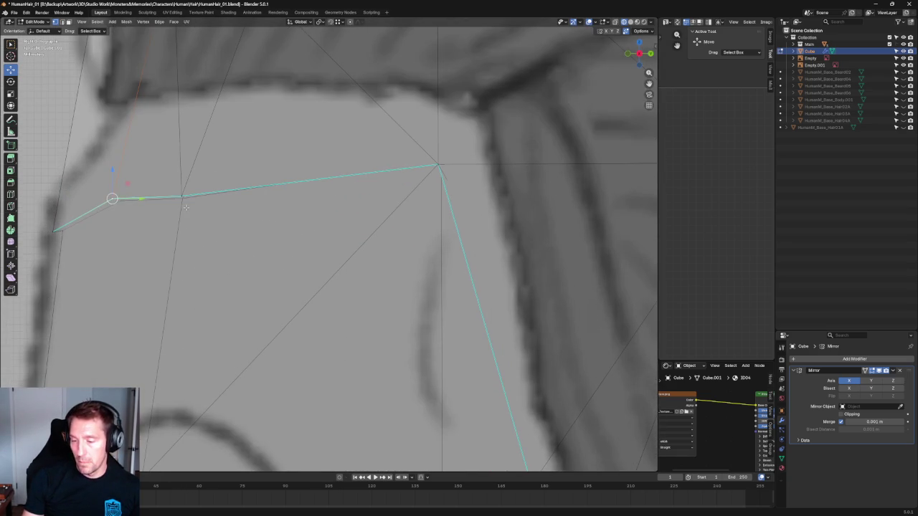
key("g")
key("x")
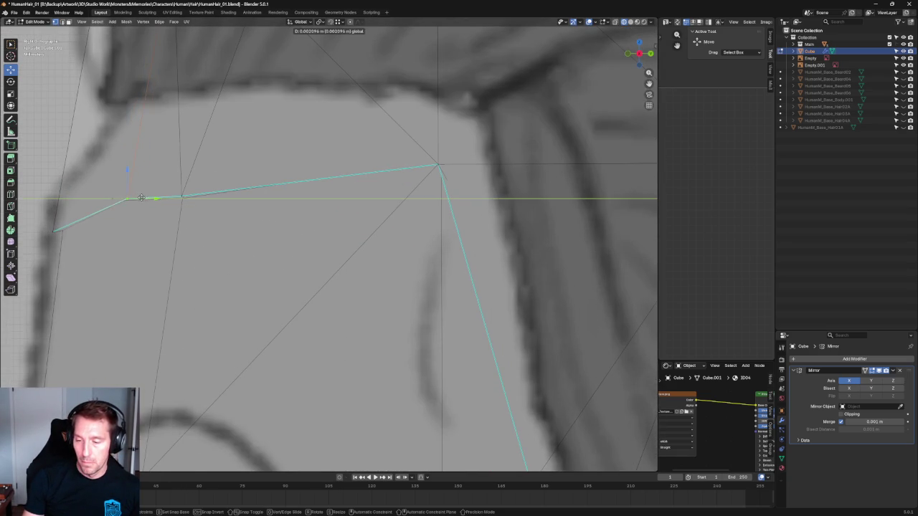
left_click(147, 195)
Review the hairline vertices from a side angle, then in front and right orthographic views.
scroll(215, 208, "down", 5)
scroll(277, 194, "down", 2)
mouse_move(277, 194)
middle_mouse_down()
mouse_move(263, 168)
mouse_move(282, 168)
middle_mouse_up()
scroll(379, 222, "up", 3)
scroll(452, 185, "up", 2)
left_click(452, 185)
left_click(396, 248, "shift")
left_click(344, 217)
scroll(312, 207, "down", 2)
key("KP_1")
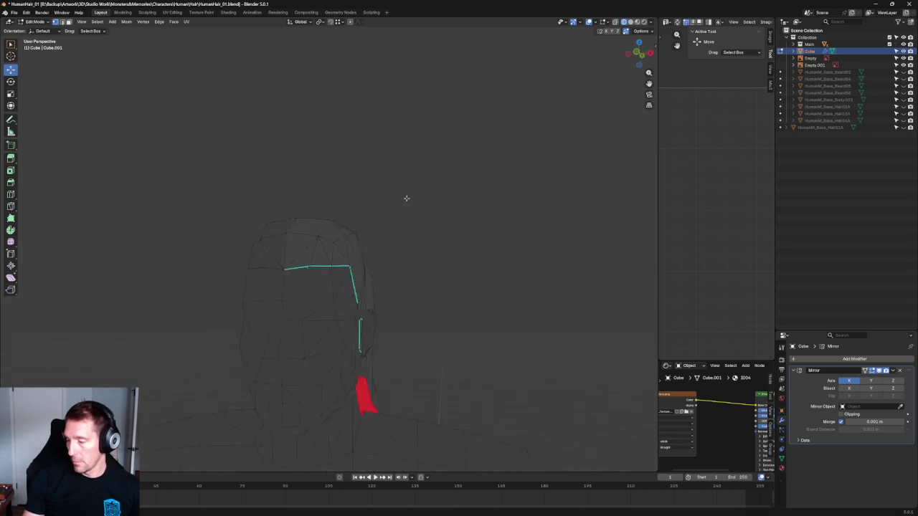
scroll(270, 239, "up", 5)
scroll(270, 239, "down", 3)
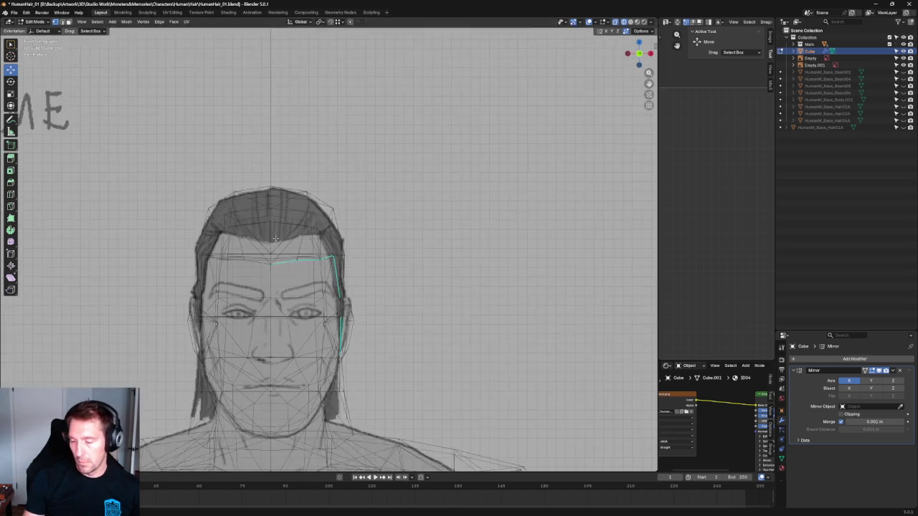
scroll(308, 229, "down", 2)
scroll(346, 225, "down", 2)
scroll(346, 225, "up", 4)
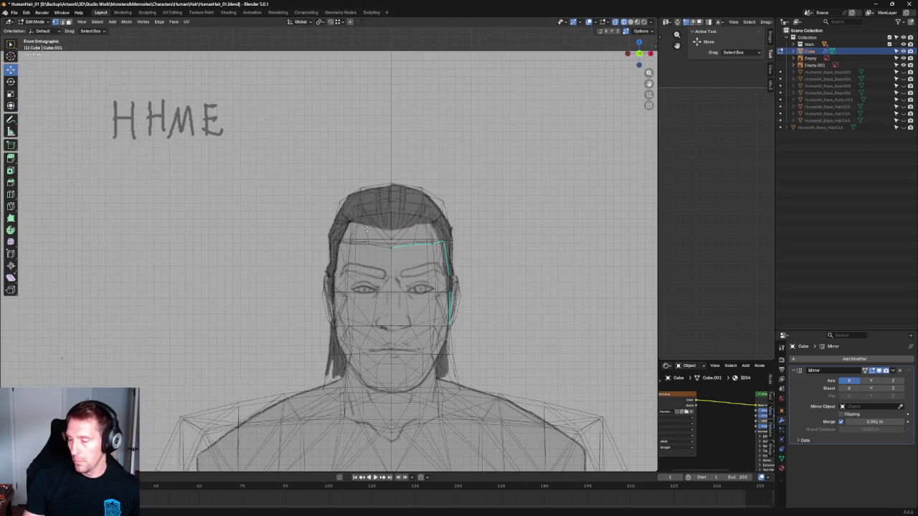
scroll(419, 212, "down", 2)
scroll(387, 209, "down", 1)
scroll(354, 207, "down", 1)
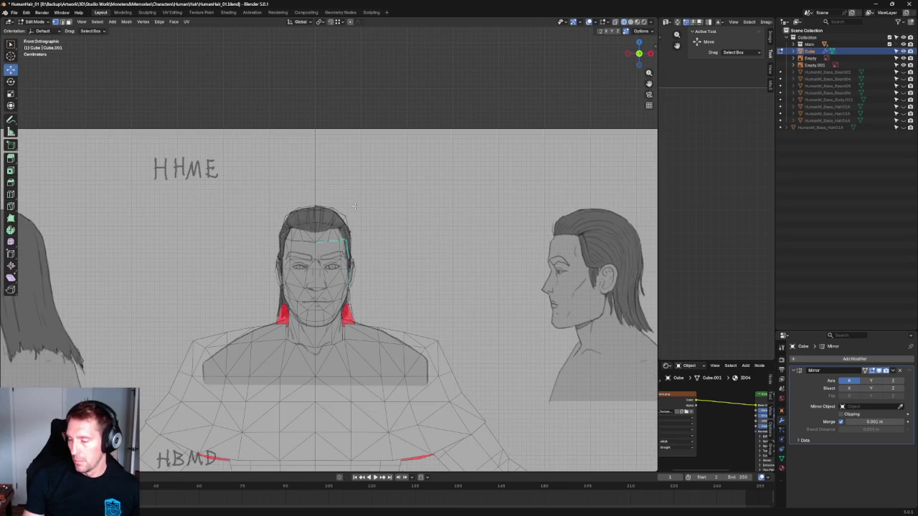
mouse_move(403, 222)
middle_mouse_down()
mouse_move(317, 244)
mouse_move(328, 225)
mouse_move(349, 217)
mouse_move(347, 226)
middle_mouse_up()
key("KP_3")
scroll(293, 244, "up", 3)
scroll(292, 244, "up", 2)
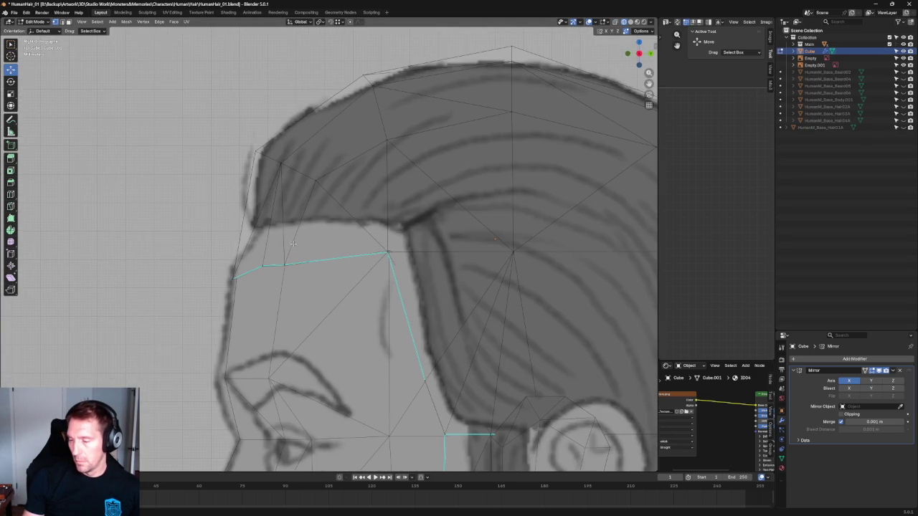
scroll(285, 246, "down", 2)
scroll(284, 248, "down", 1)
scroll(283, 251, "up", 1)
scroll(284, 254, "up", 1)
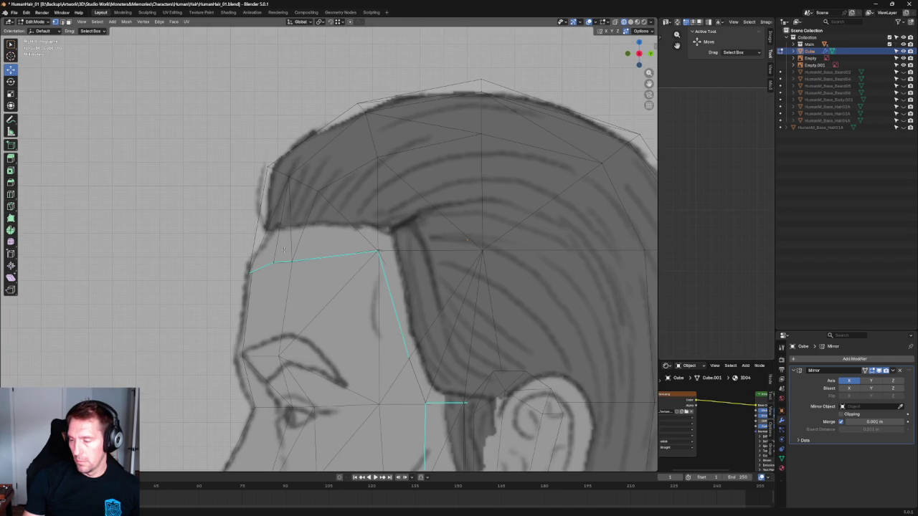
scroll(291, 251, "up", 3)
Move the brow-corner hairline vertex into place while viewing from the front.
left_click(428, 247)
scroll(429, 258, "down", 3)
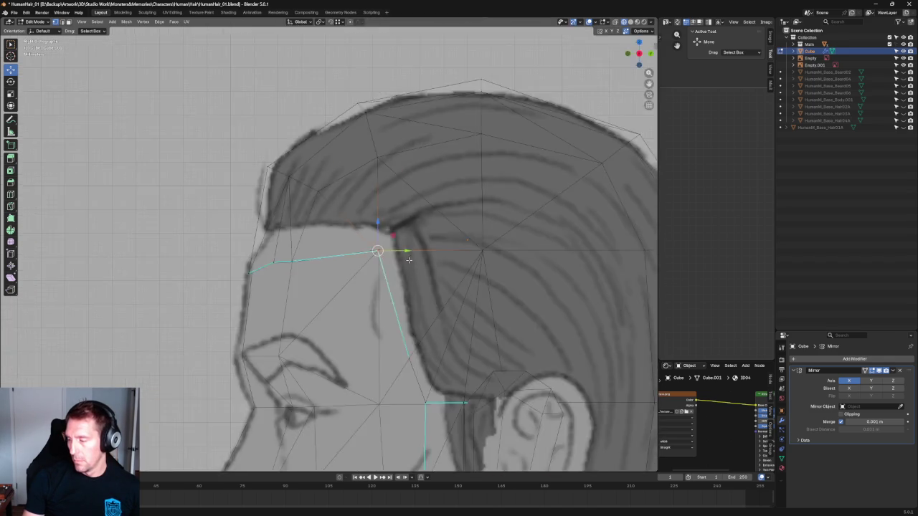
middle_click_drag(429, 258, 463, 273)
key("KP_1")
scroll(430, 255, "up", 2)
scroll(389, 246, "up", 2)
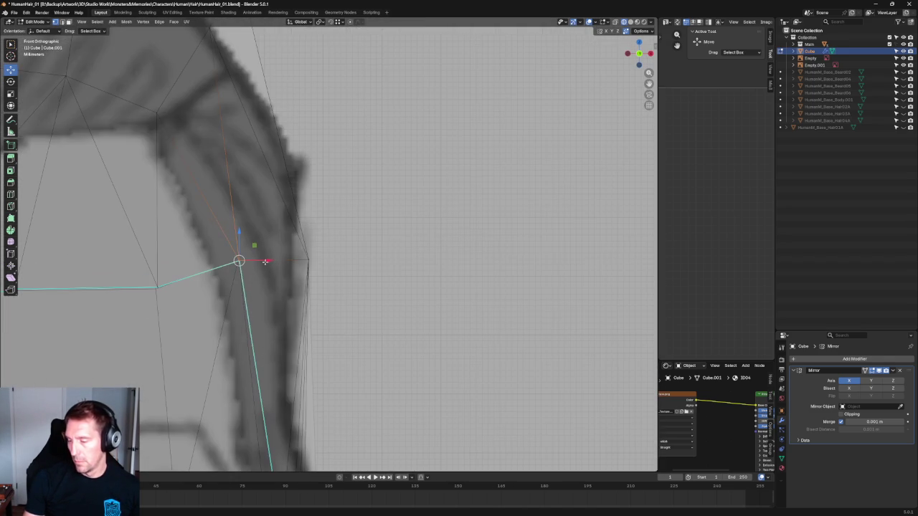
key("g")
left_click(264, 262)
scroll(315, 255, "down", 3)
scroll(318, 252, "up", 2)
key("g")
key("x")
key("Escape")
Orbit around and switch to the back view of the head.
scroll(319, 252, "down", 3)
mouse_move(318, 251)
middle_mouse_down()
mouse_move(260, 221)
mouse_move(272, 220)
middle_mouse_up()
key("grave")
left_click(317, 191)
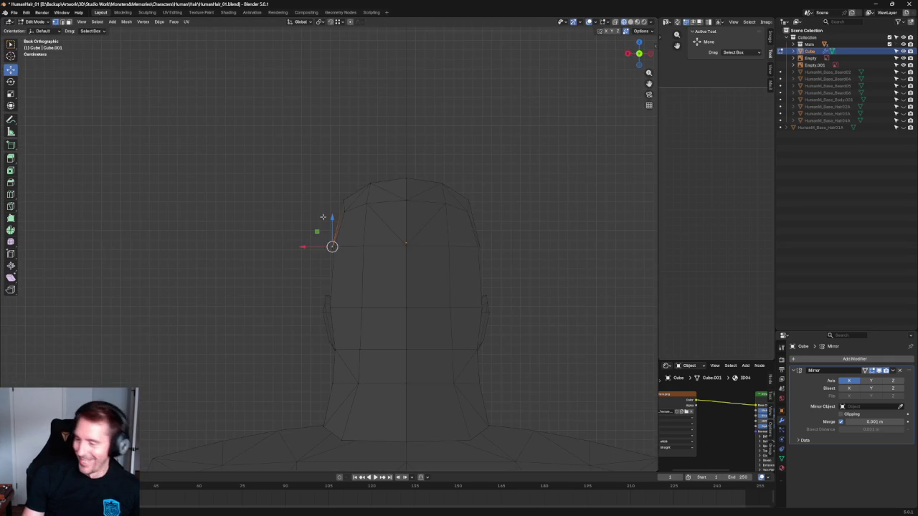
Toggling X-ray as needed, reposition a vertex on the upper side of the hair cap.
middle_click_drag(366, 254, 256, 221, "shift")
scroll(233, 222, "up", 4)
scroll(233, 222, "down", 4)
key("alt+z")
scroll(241, 194, "up", 1)
scroll(241, 195, "up", 2)
left_click(227, 216)
key("alt+z")
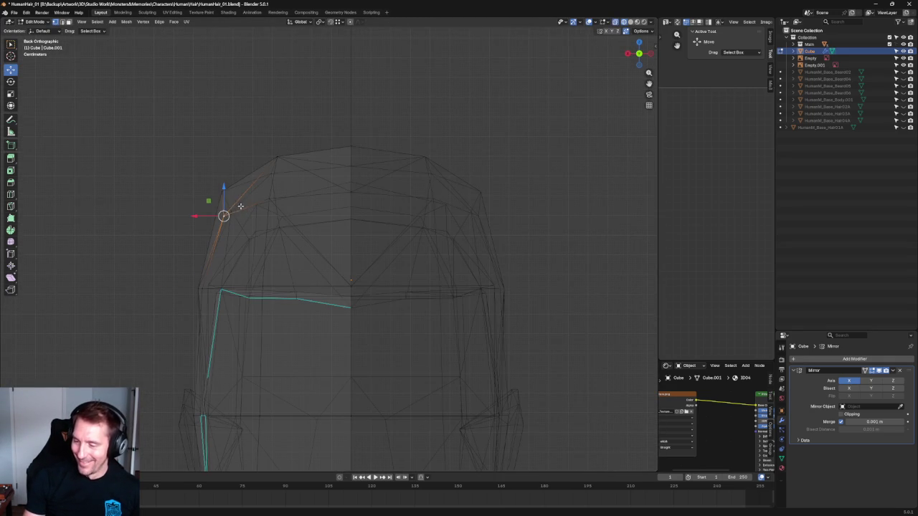
key("alt+z")
key("g")
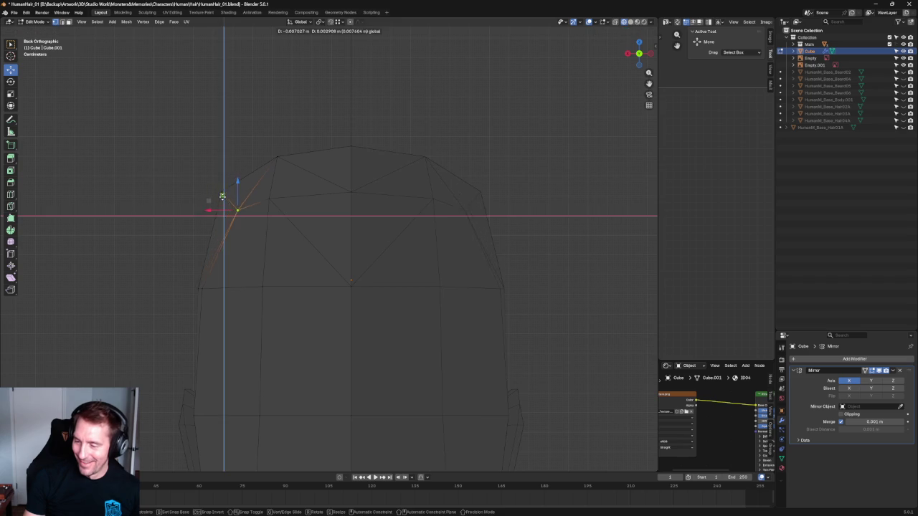
left_click(216, 188)
key("alt+z")
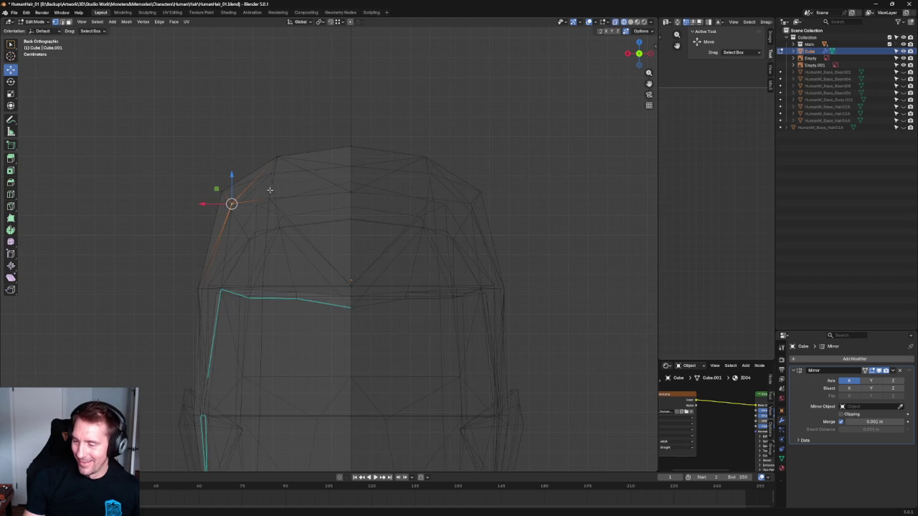
In right view, lower two hair vertices along Z onto the reference hair outline.
key("KP_3")
scroll(430, 172, "up", 3)
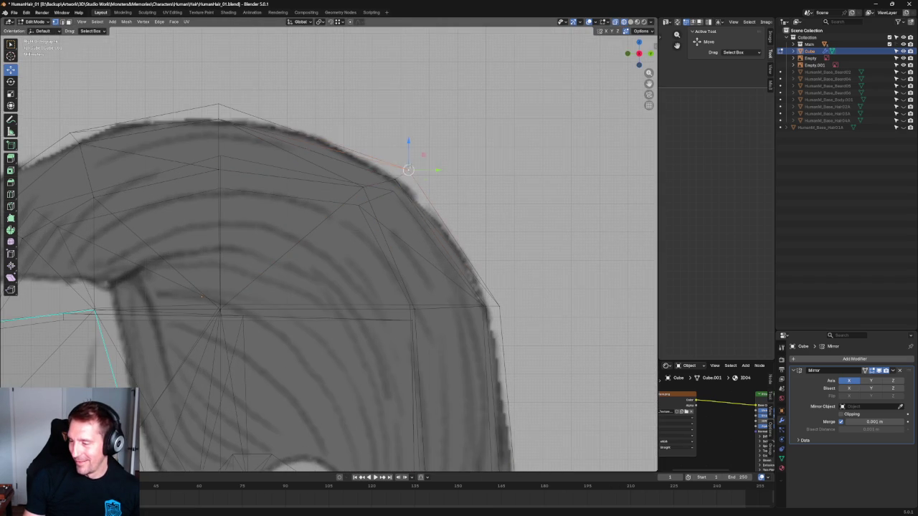
key("g")
key("z")
left_click(395, 158)
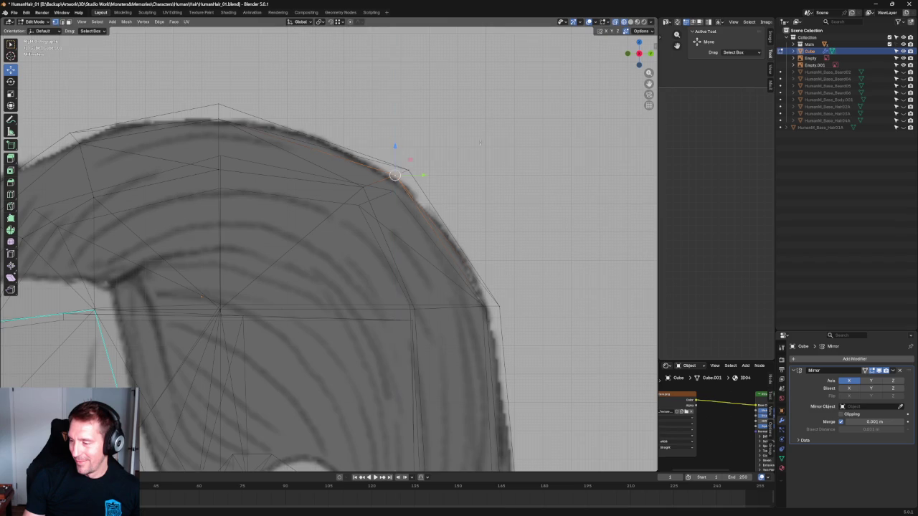
scroll(401, 169, "down", 3)
scroll(411, 177, "up", 3)
key("g")
key("z")
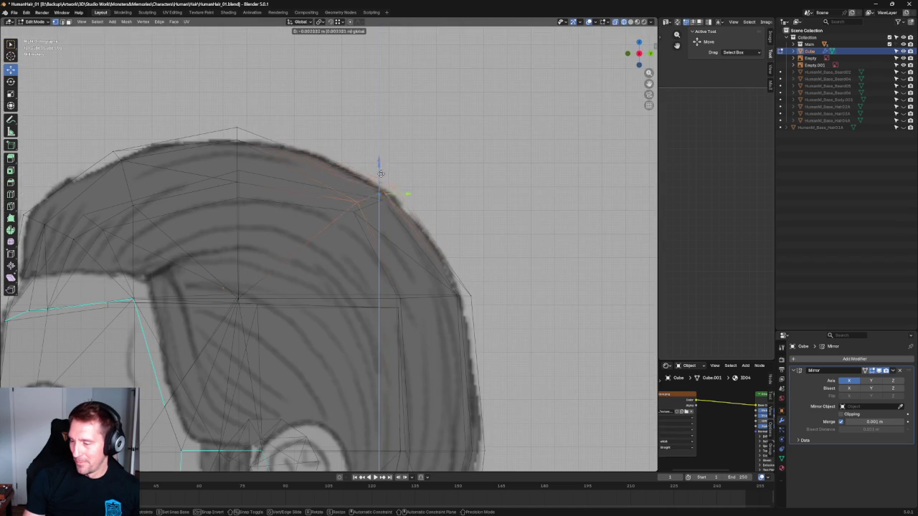
left_click(433, 172)
Lower the cap's top vertex along Z to match the slicked-back outline.
scroll(431, 175, "down", 5)
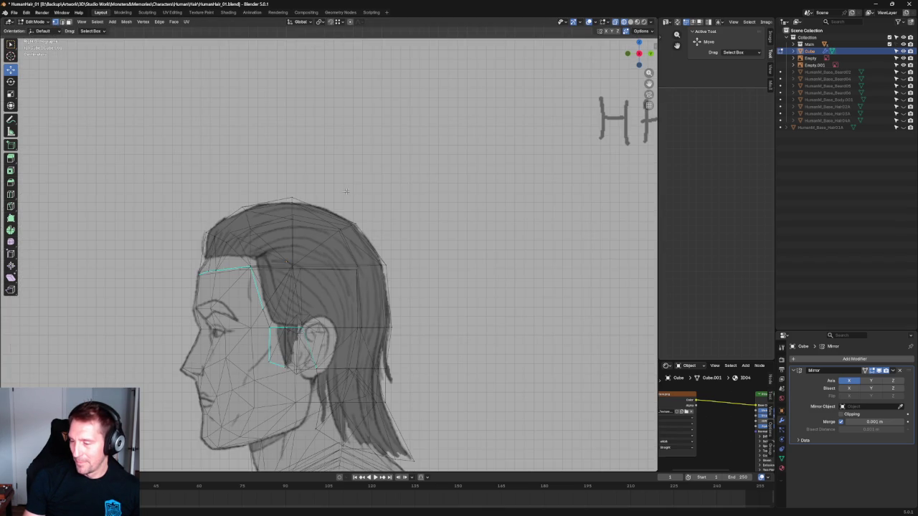
scroll(346, 190, "up", 3)
scroll(274, 198, "down", 3)
left_click(284, 194)
key("g")
key("z")
left_click(284, 172)
key("KP_1")
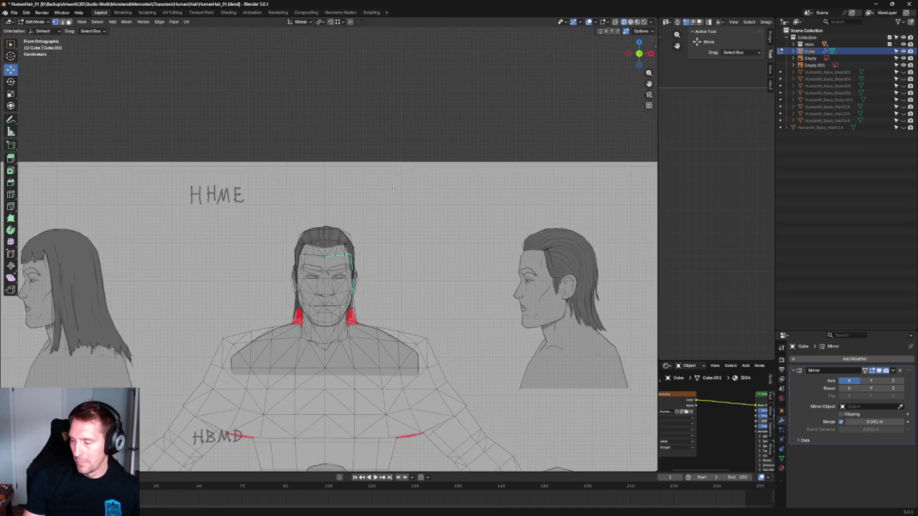
Narrow the top-right hair vertex by sliding it along X.
scroll(392, 188, "up", 4)
scroll(416, 224, "up", 2)
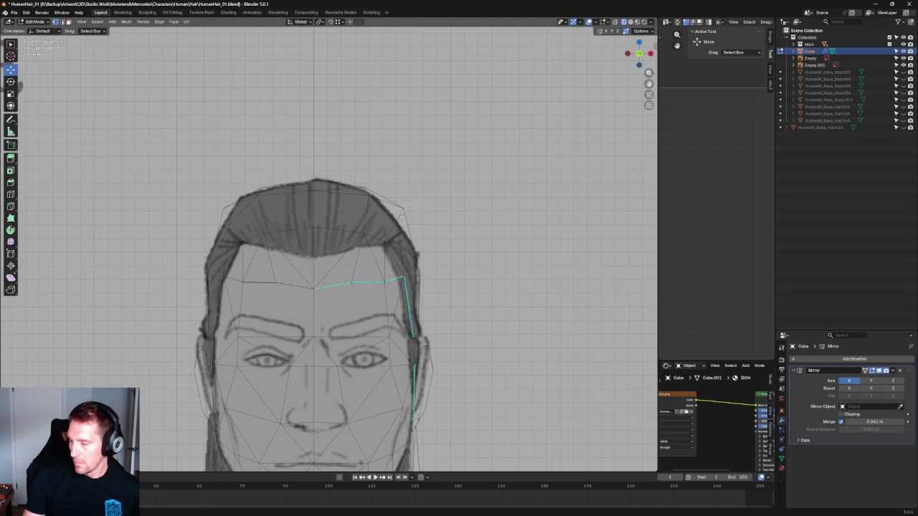
left_click(409, 207)
key("g")
key("x")
left_click(419, 210)
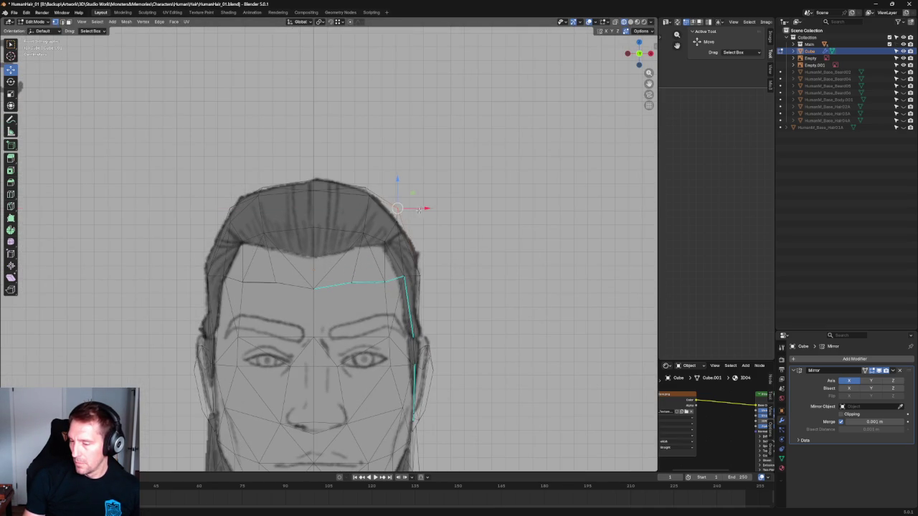
In back view, slide a back-of-head vertex sideways along X.
scroll(396, 184, "down", 5)
mouse_move(396, 183)
middle_mouse_down()
mouse_move(373, 179)
mouse_move(403, 185)
mouse_move(367, 194)
middle_mouse_up()
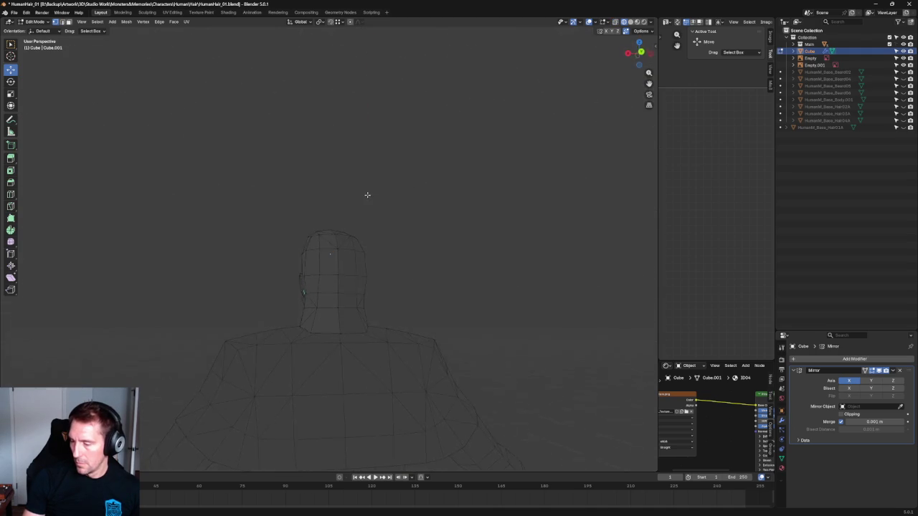
key("grave")
left_click(373, 207)
scroll(356, 260, "up", 3)
left_click(282, 229)
left_click_drag(261, 229, 257, 229)
scroll(428, 215, "down", 3)
In right view, raise the hair vertex behind the ear slightly.
mouse_move(429, 215)
middle_mouse_down()
mouse_move(424, 294)
mouse_move(430, 170)
mouse_move(471, 223)
mouse_move(510, 211)
middle_mouse_up()
key("shift+space")
key("s")
key("KP_3")
scroll(373, 316, "up", 5)
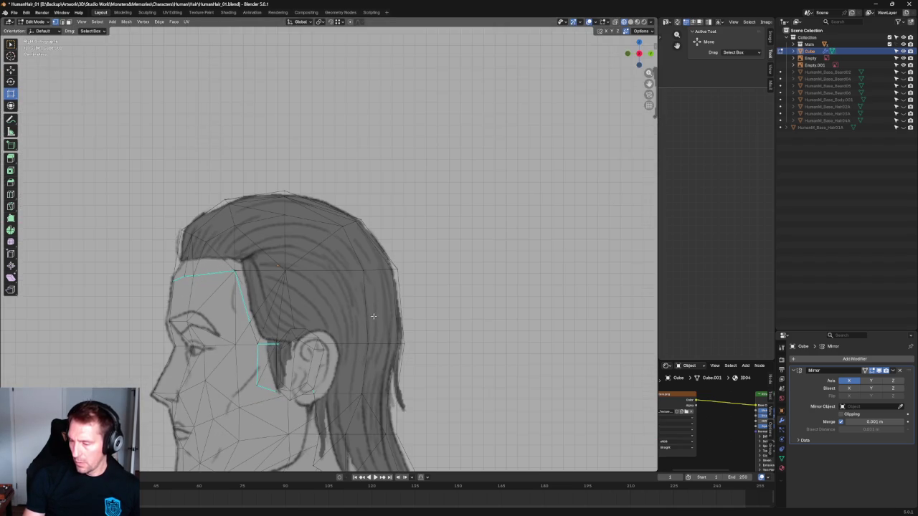
left_click_drag(404, 321, 330, 364)
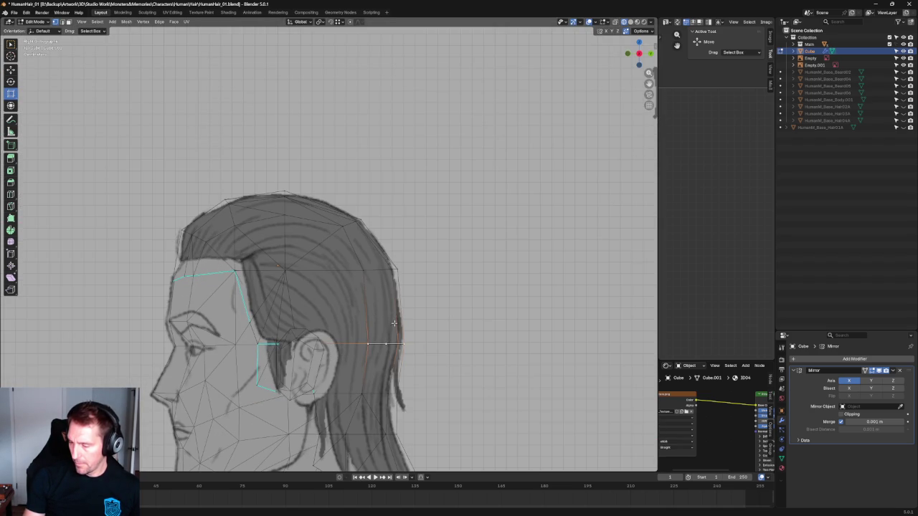
key("shift+space")
key("g")
left_click_drag(391, 319, 392, 297)
Center the view on a vertex near the ear and orbit to a three-quarter view.
left_click(293, 270)
left_click(367, 323, "shift")
key("alt+a")
mouse_move(349, 363)
middle_mouse_down()
mouse_move(363, 363)
mouse_move(334, 349)
middle_mouse_up()
left_click(256, 401)
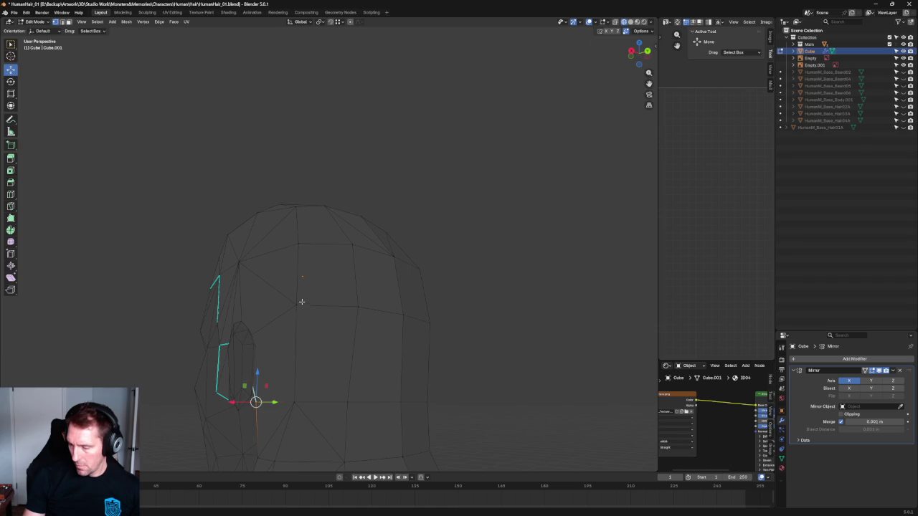
key("KP_Decimal")
key("alt+a")
scroll(452, 292, "down", 3)
scroll(342, 347, "down", 3)
mouse_move(343, 347)
middle_mouse_down()
mouse_move(342, 356)
mouse_move(449, 365)
mouse_move(482, 359)
mouse_move(489, 313)
mouse_move(491, 335)
middle_mouse_up()
key("KP_1")
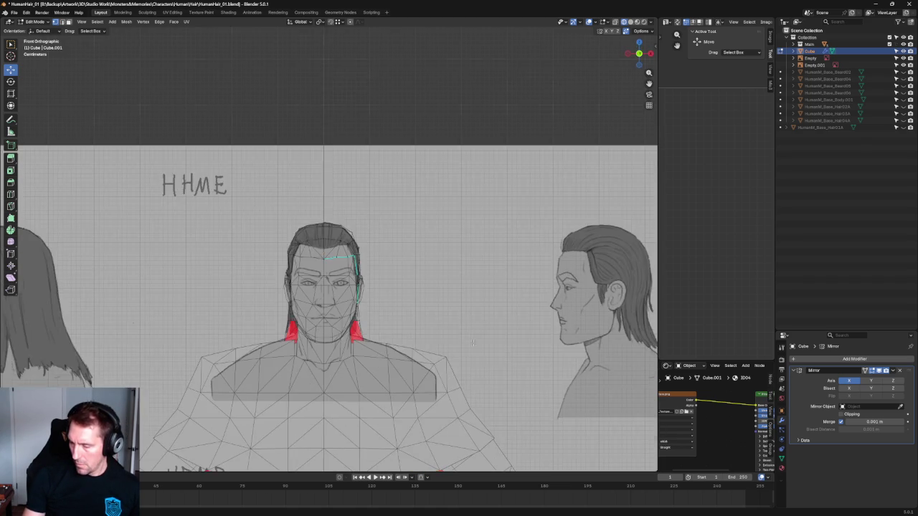
Slide the selected vertex along the X axis to a new sideways position.
scroll(473, 344, "up", 1)
scroll(289, 342, "up", 4)
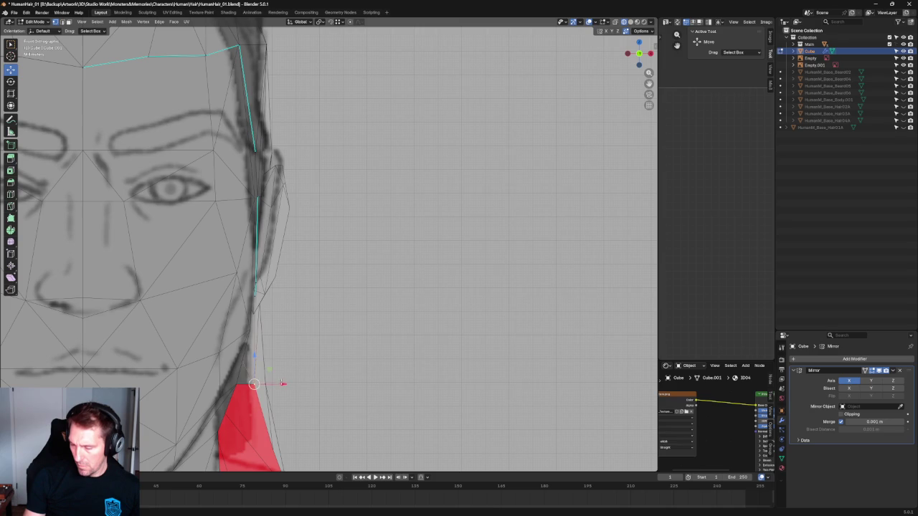
scroll(329, 244, "down", 4)
key("g")
key("x")
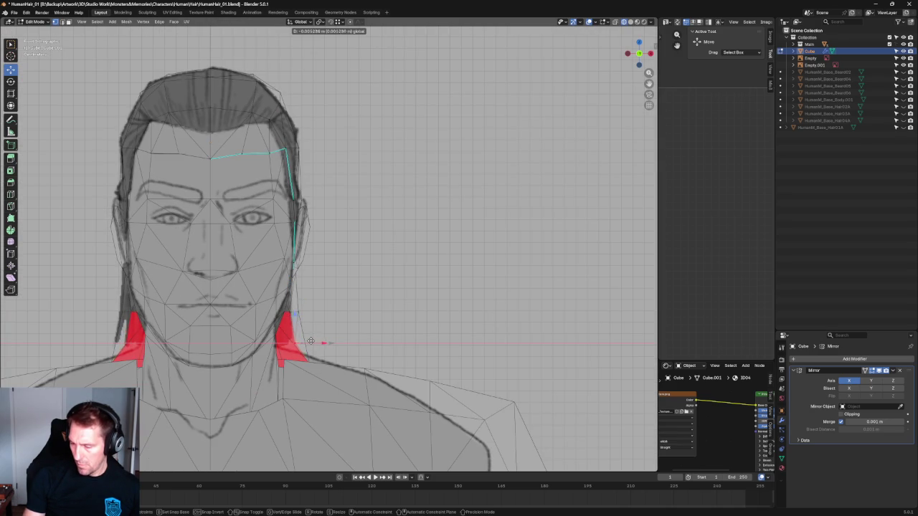
left_click(310, 341)
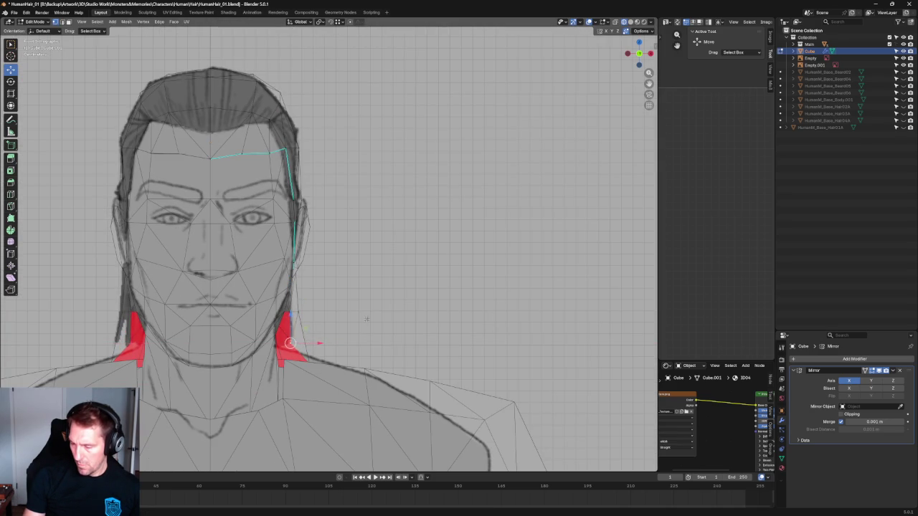
Turn on X-ray and inspect the model from orbit, underneath, then the right side view.
scroll(311, 318, "down", 4)
key("alt+z")
mouse_move(372, 316)
middle_mouse_down()
mouse_move(345, 298)
mouse_move(318, 340)
middle_mouse_up()
scroll(330, 329, "up", 2)
scroll(342, 289, "up", 4)
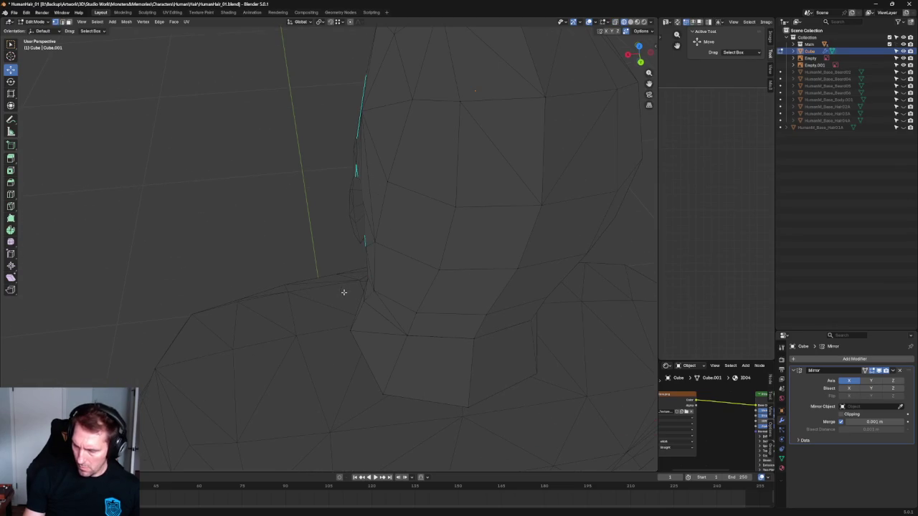
scroll(373, 289, "down", 3)
scroll(323, 294, "down", 5)
mouse_move(275, 297)
middle_mouse_down()
mouse_move(262, 267)
mouse_move(410, 249)
mouse_move(352, 250)
middle_mouse_up()
key("ctrl+KP_7")
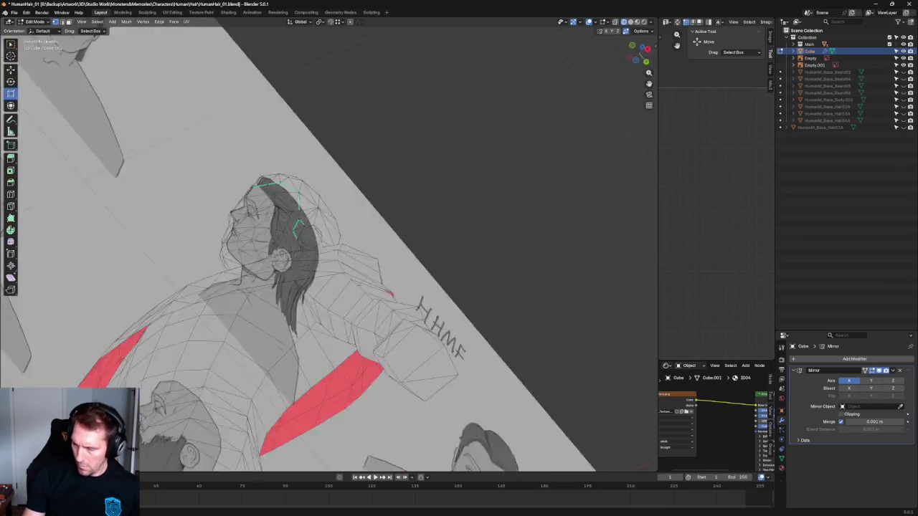
key("KP_3")
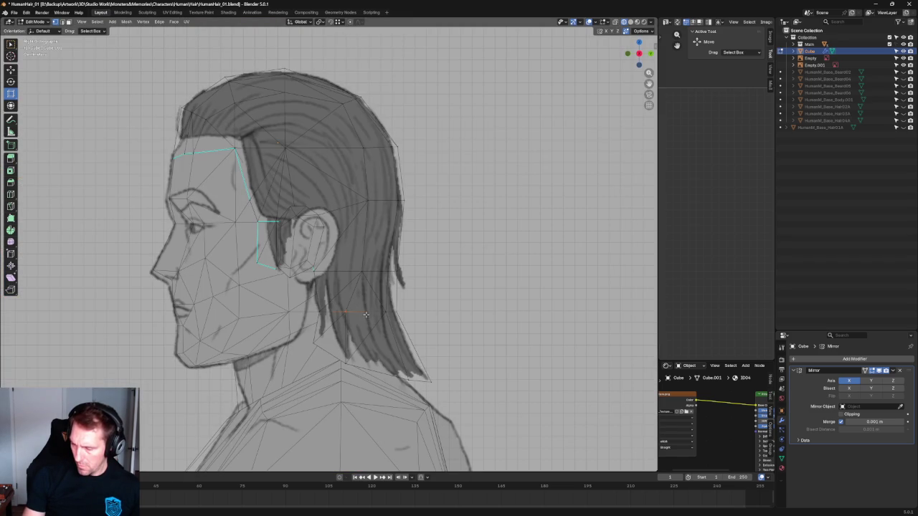
Shift the hairline edge about 0.0065 m back along Y to follow the side reference.
key("shift+space")
key("g")
left_click_drag(367, 314, 370, 314)
scroll(439, 321, "down", 5)
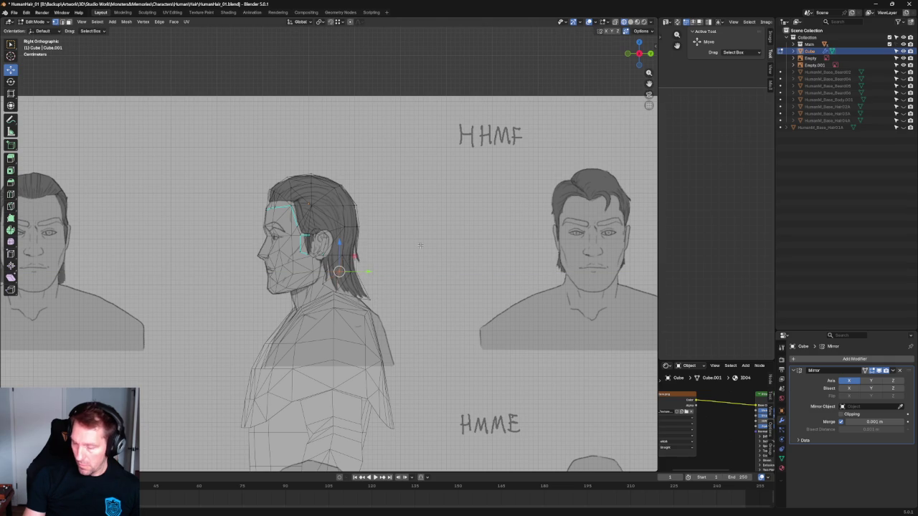
middle_click_drag(405, 265, 350, 261, "shift")
scroll(350, 260, "down", 3)
scroll(349, 261, "down", 2)
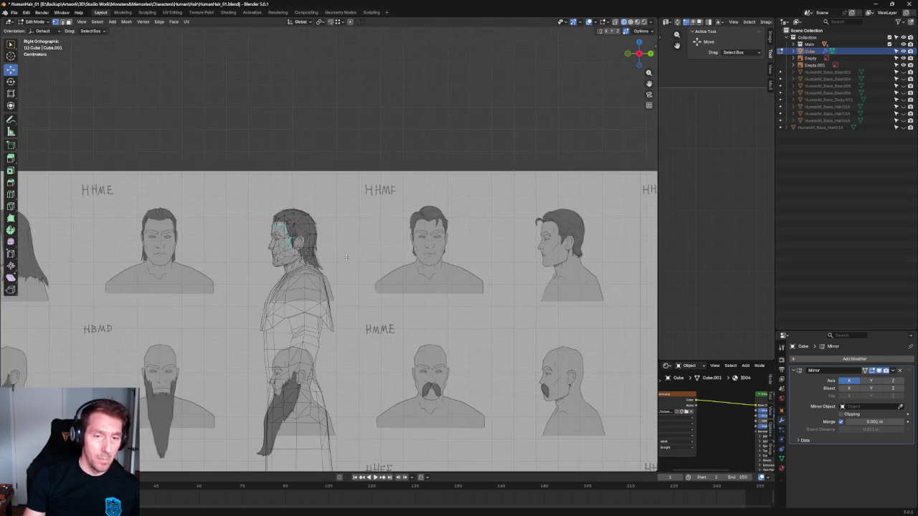
scroll(348, 259, "up", 4)
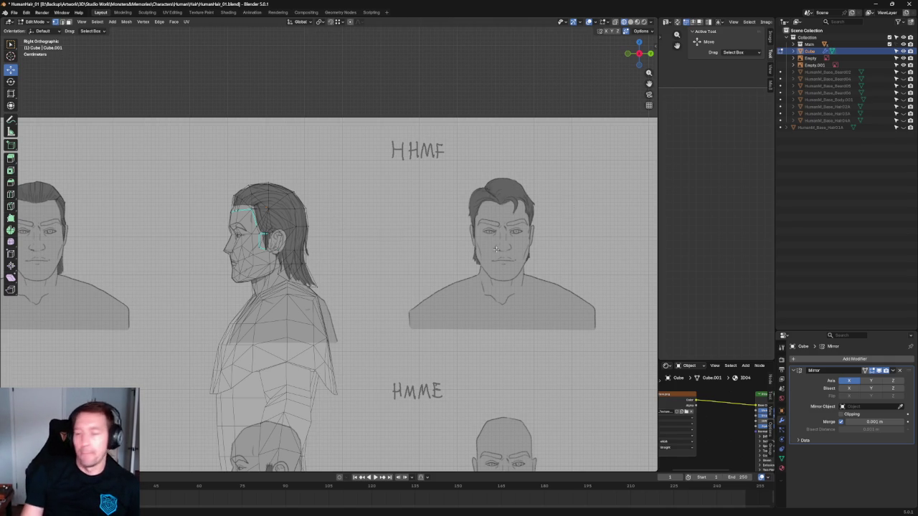
scroll(366, 172, "up", 4)
Move the back hair-tip vertex along Y, dropping it to match the reference.
scroll(351, 208, "up", 2)
scroll(337, 244, "up", 3)
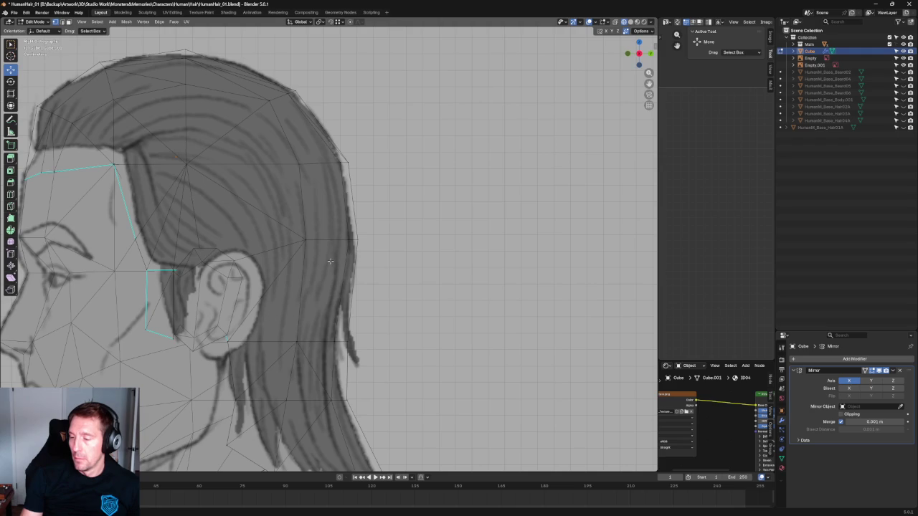
scroll(393, 249, "down", 2)
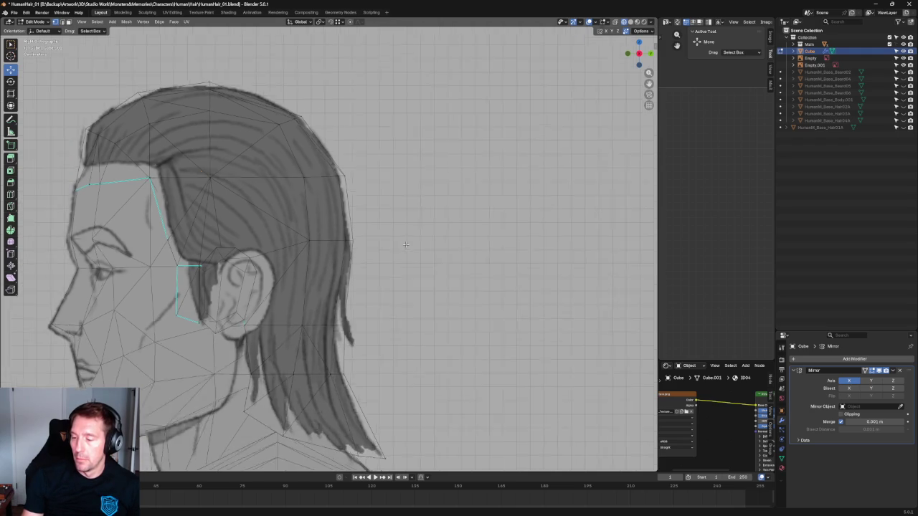
scroll(402, 245, "down", 1)
scroll(416, 239, "up", 3)
left_click(393, 271)
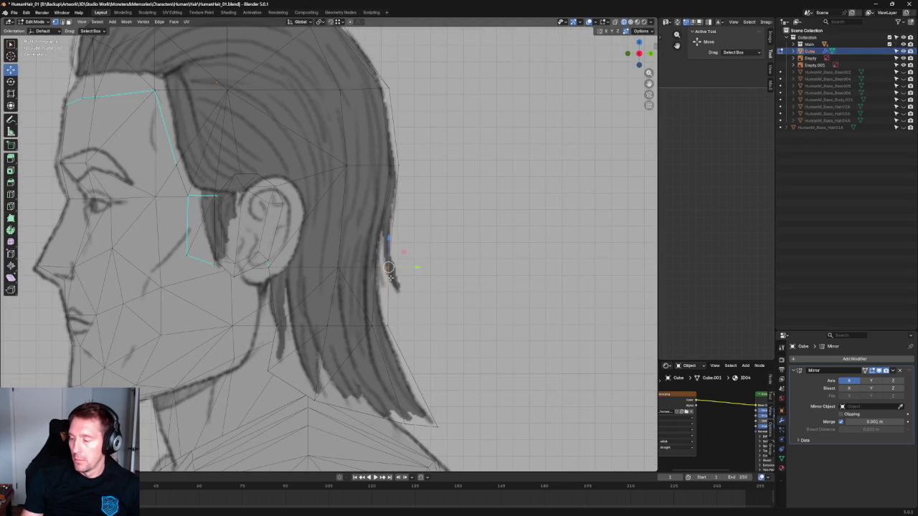
key("g")
key("y")
left_click(402, 327)
Undo the stray fill on the back hair-tip edge and squash it vertically to about 0.44.
scroll(478, 312, "down", 4)
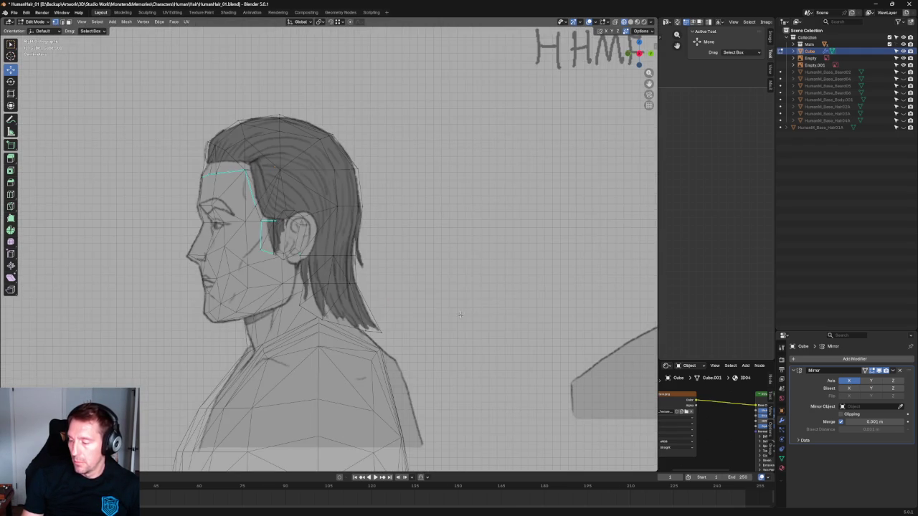
scroll(445, 295, "up", 1)
scroll(408, 280, "up", 3)
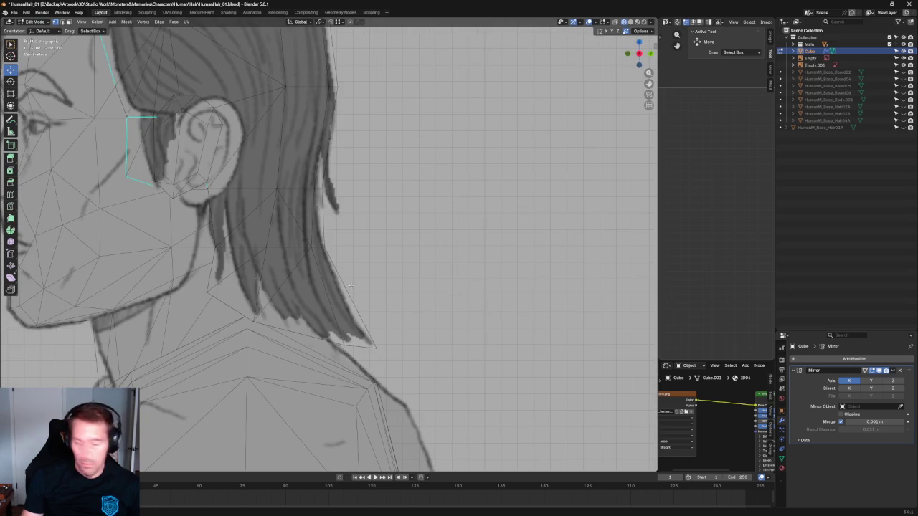
left_click(330, 296)
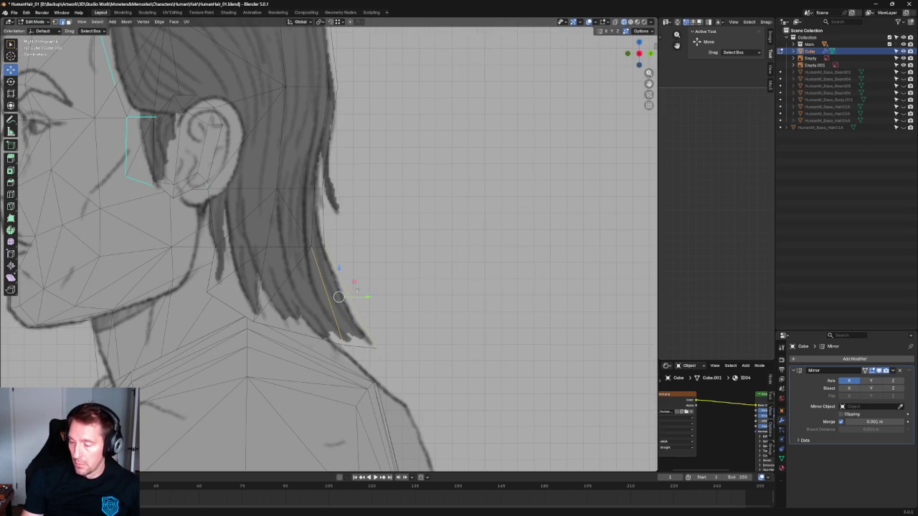
key("f")
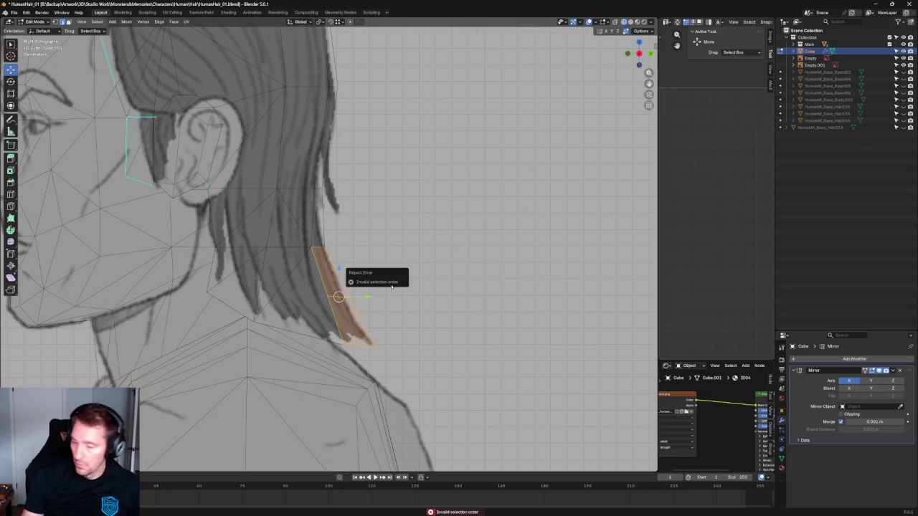
key("ctrl+z")
key("ctrl+shift+z")
key("shift+space")
key("s")
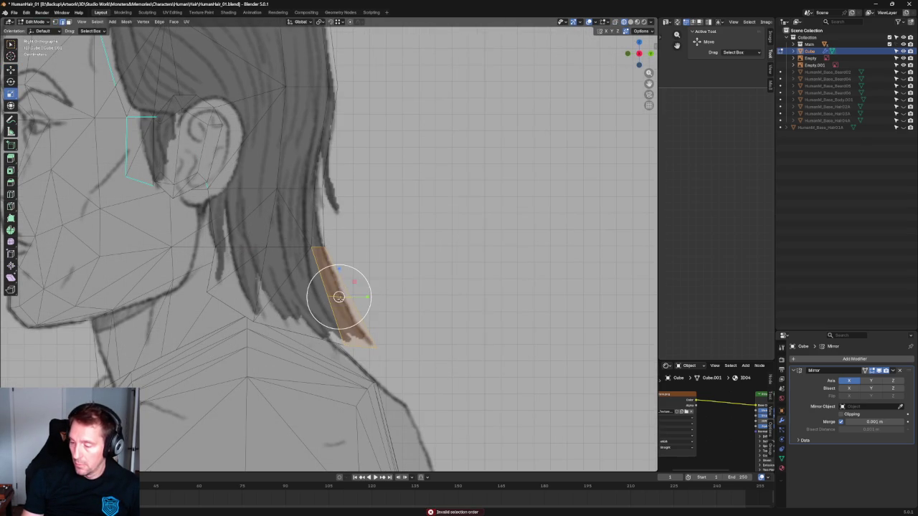
key("ctrl+z")
mouse_move(338, 269)
left_mouse_down()
mouse_move(336, 287)
mouse_move(355, 296)
left_mouse_up()
Reselect the hair-tip vertices and place a back hair vertex on the hair outline.
key("shift+space")
key("g")
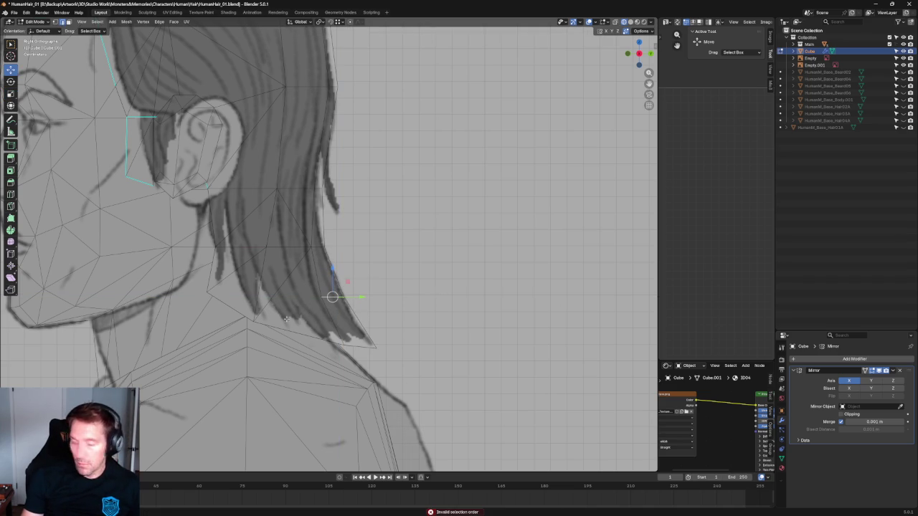
left_click(253, 320)
left_click(332, 298, "shift")
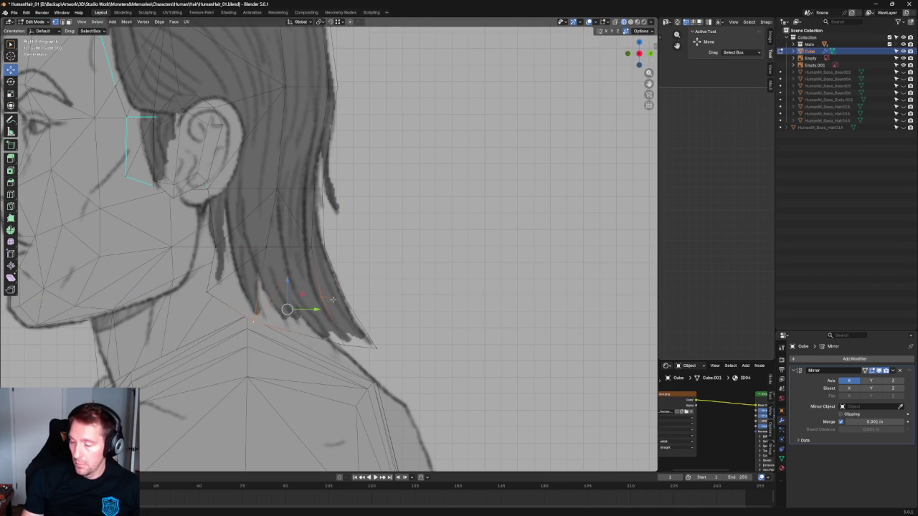
left_click(254, 320)
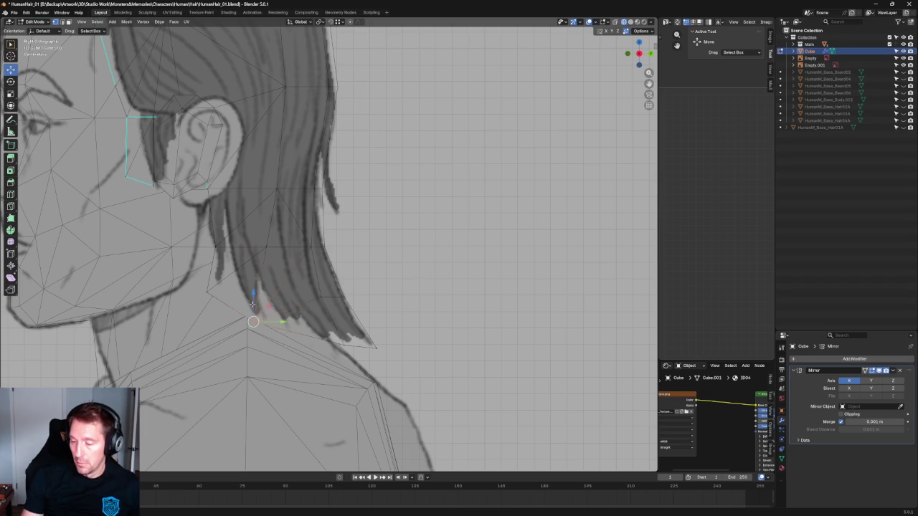
left_click(382, 265)
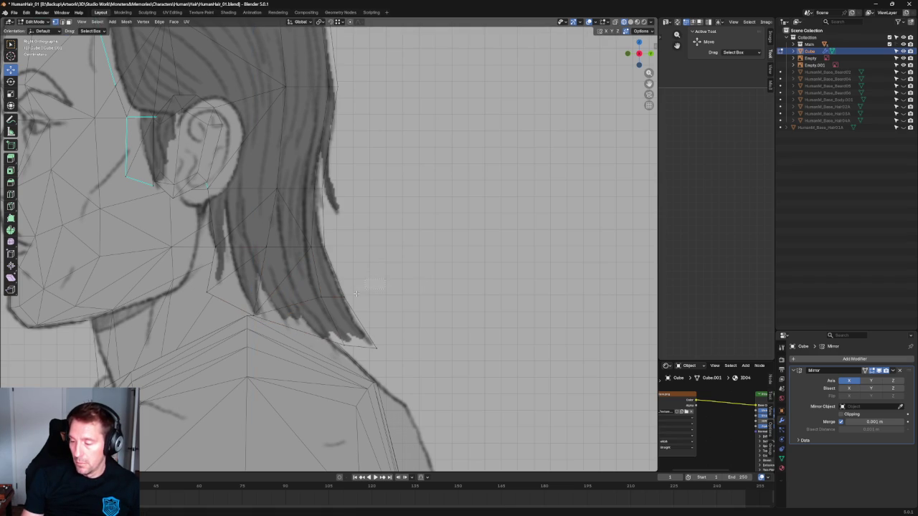
key("g")
left_click(365, 275)
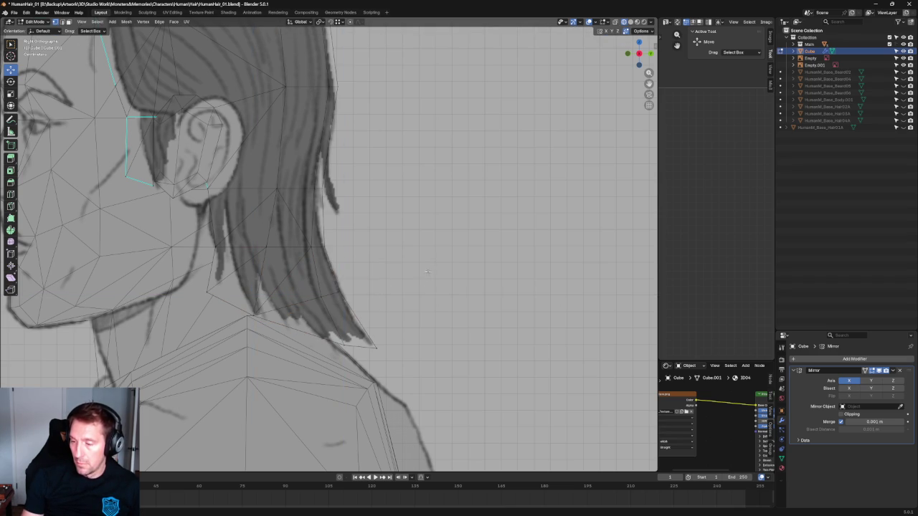
Slide the back-hair edge vertex onto the silhouette, about 0.003 m along Y.
scroll(428, 271, "up", 3)
scroll(427, 271, "up", 3)
left_click(348, 316)
left_click_drag(372, 315, 364, 315)
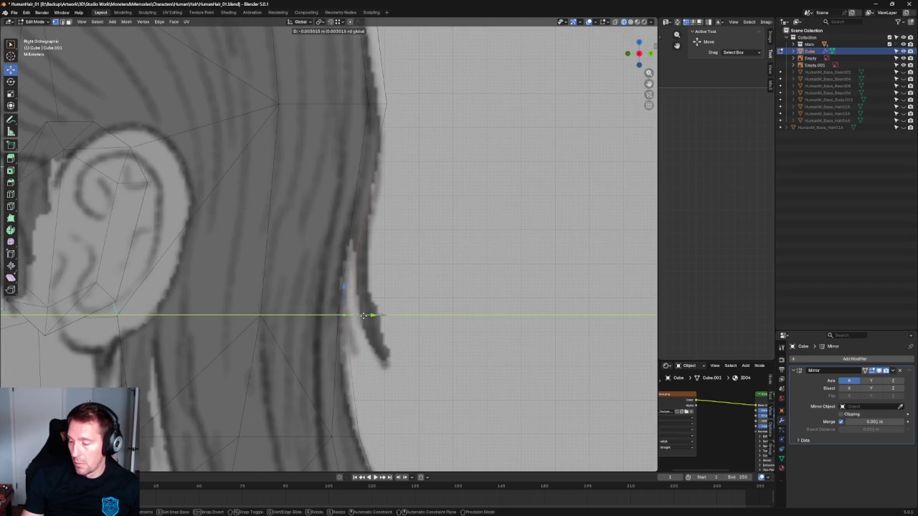
left_click(366, 316)
scroll(366, 316, "down", 2)
middle_click_drag(316, 201, 352, 284, "shift")
scroll(352, 283, "up", 2)
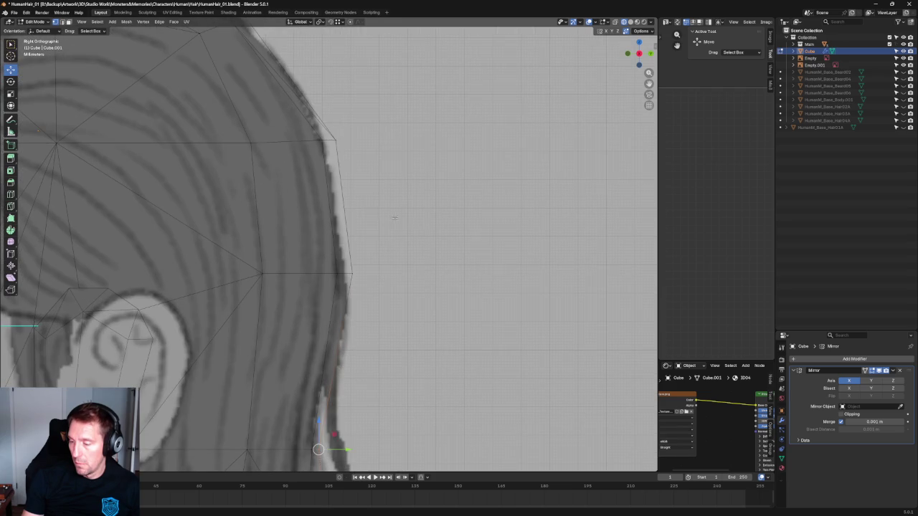
key("g")
key("y")
left_click(365, 272)
Move the crown vertex out onto the hair outline.
scroll(344, 215, "down", 2)
scroll(334, 167, "up", 2)
left_click(319, 127)
key("g")
left_click(332, 137)
scroll(409, 117, "down", 4)
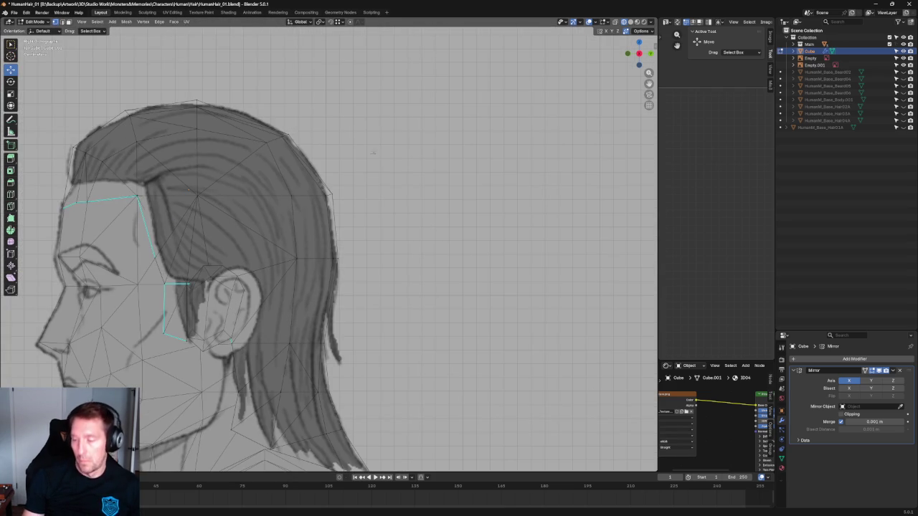
scroll(286, 144, "up", 3)
scroll(263, 167, "down", 1)
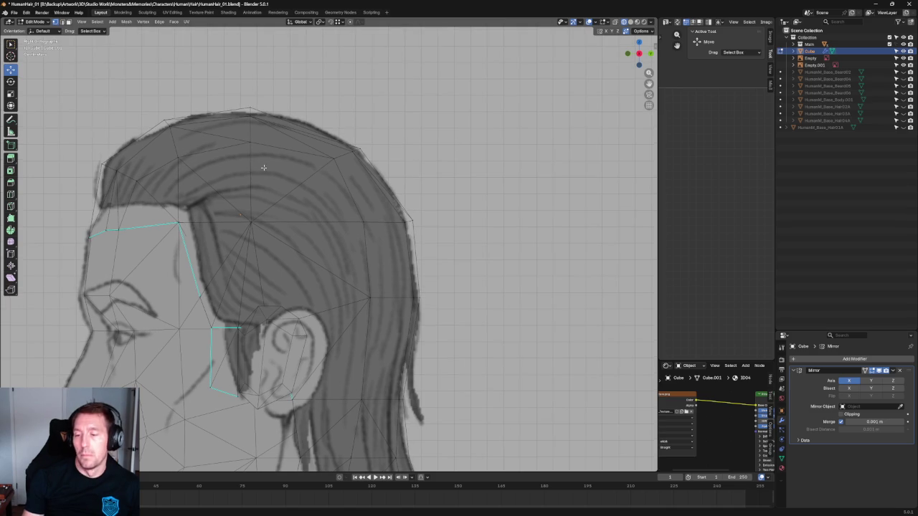
Select the front fringe vertices and undo the accidental face fill.
scroll(149, 159, "down", 3)
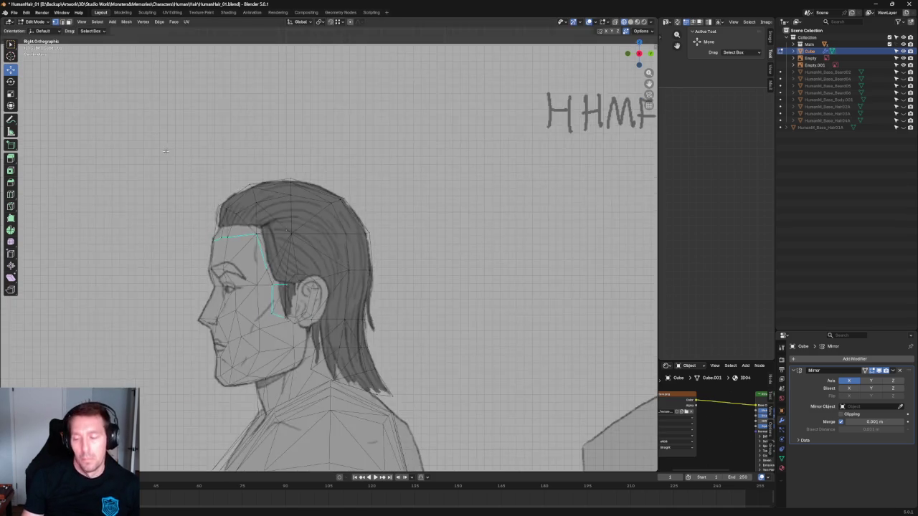
scroll(324, 192, "up", 4)
scroll(324, 193, "down", 1)
scroll(324, 192, "down", 1)
scroll(248, 231, "up", 2)
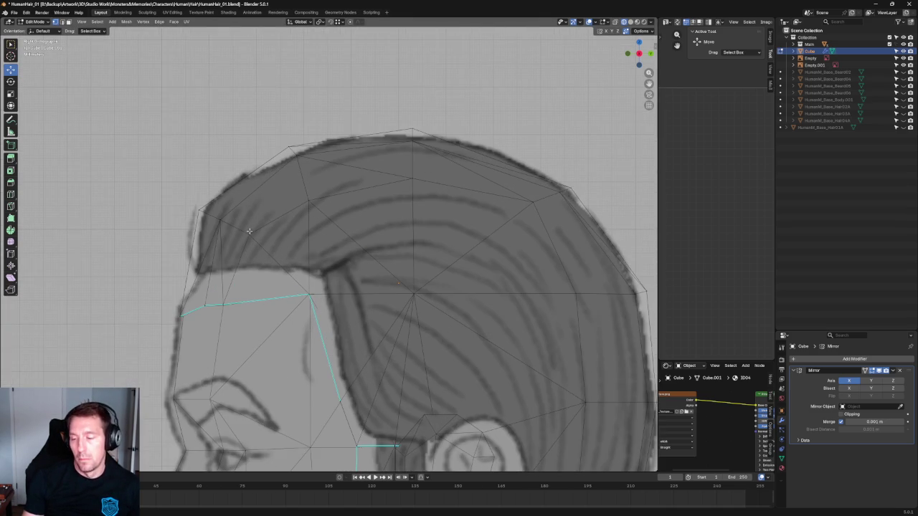
scroll(250, 235, "up", 2)
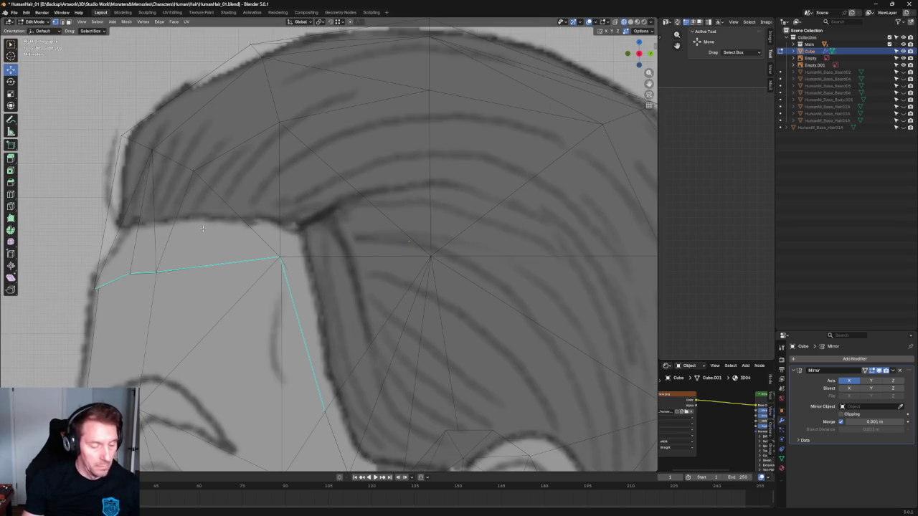
left_click(110, 224)
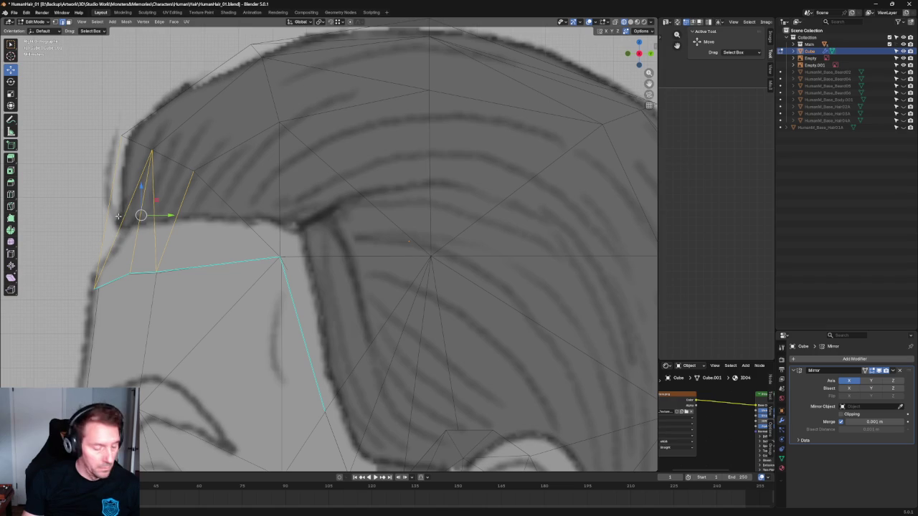
key("f")
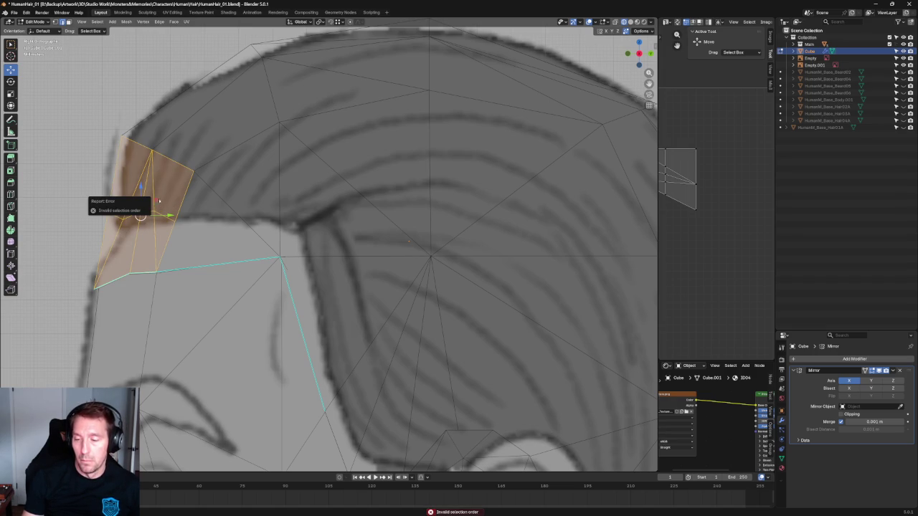
key("g")
key("Escape")
key("ctrl+z")
Lower the front hairline vertex along Y toward the fringe corner above the brow.
left_click(114, 222)
key("g")
key("y")
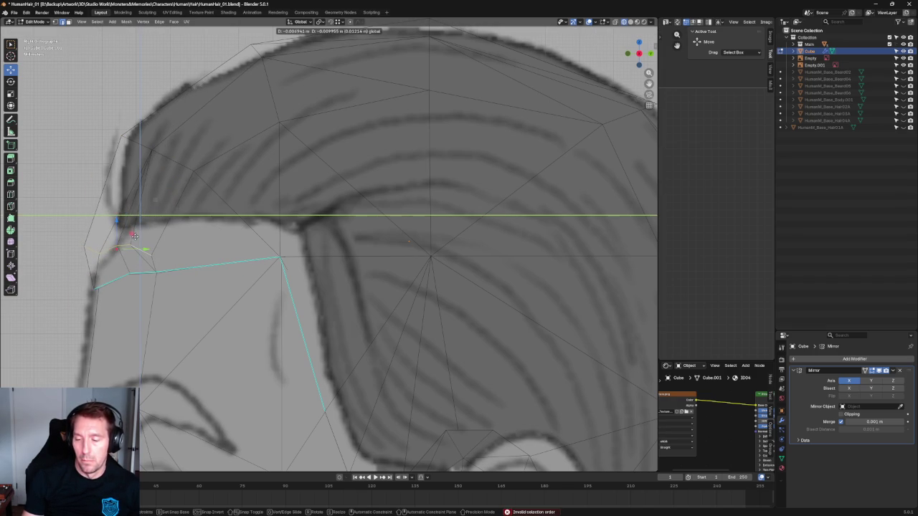
left_click(174, 238)
left_click(287, 258, "shift")
right_click(154, 256)
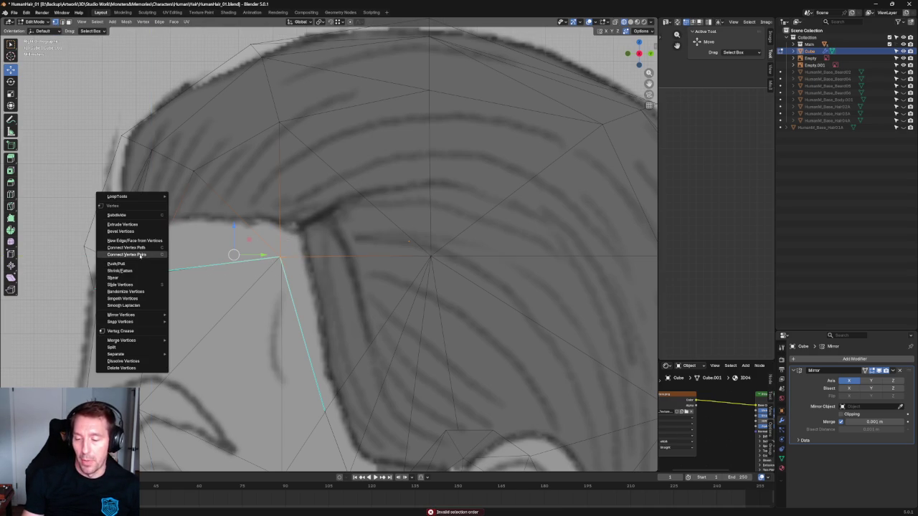
Select a hairline vertex near the temple and check the cap in 3D before returning to Front view.
scroll(247, 248, "down", 6)
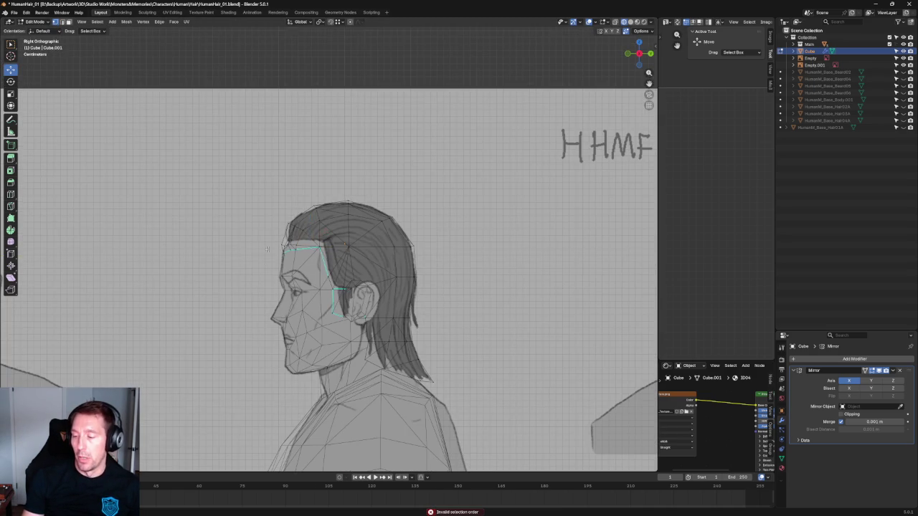
scroll(229, 245, "up", 5)
scroll(214, 242, "up", 2)
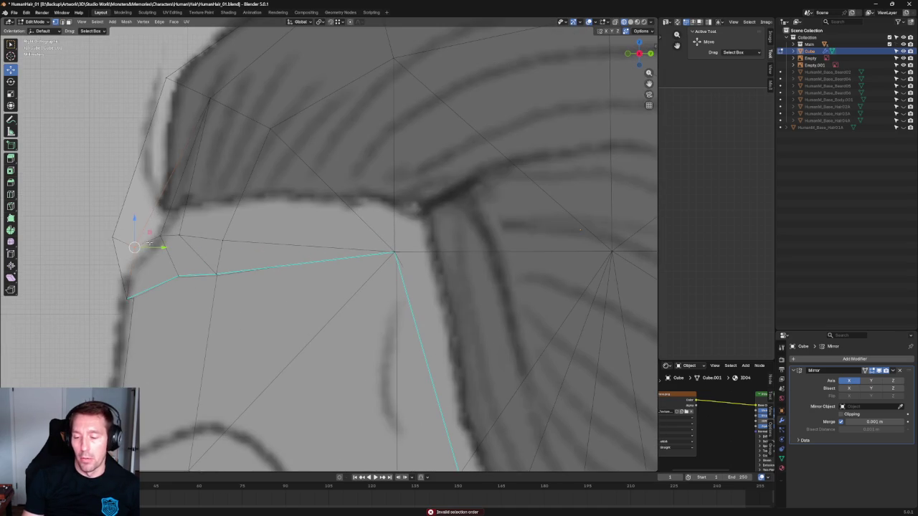
left_click(149, 241)
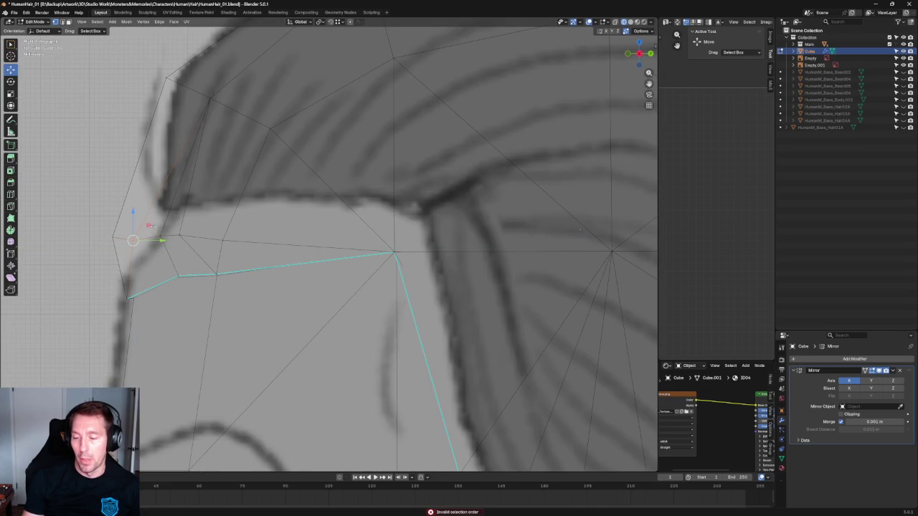
scroll(184, 239, "down", 5)
middle_click_drag(184, 239, 322, 236)
key("KP_1")
scroll(322, 236, "up", 2)
scroll(291, 240, "up", 2)
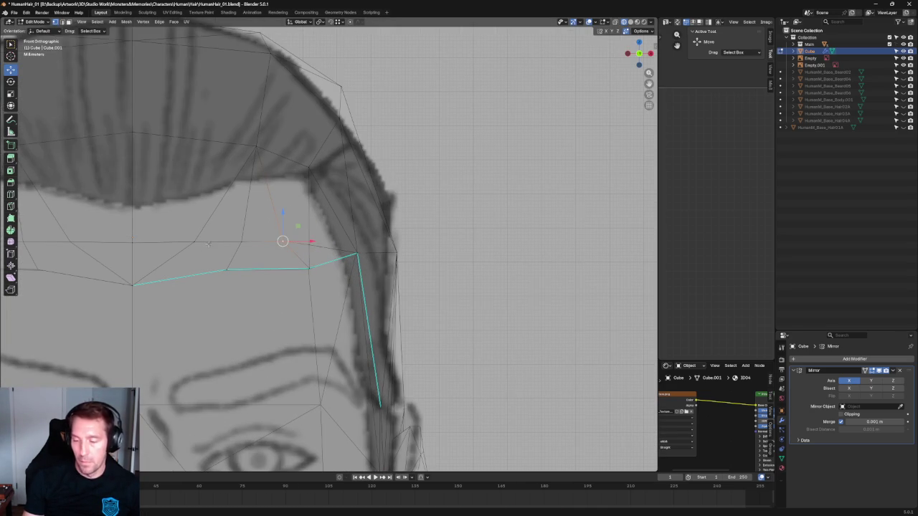
Shift two forehead vertices above the hairline sideways to even out the brow spacing.
left_click(194, 242)
key("g")
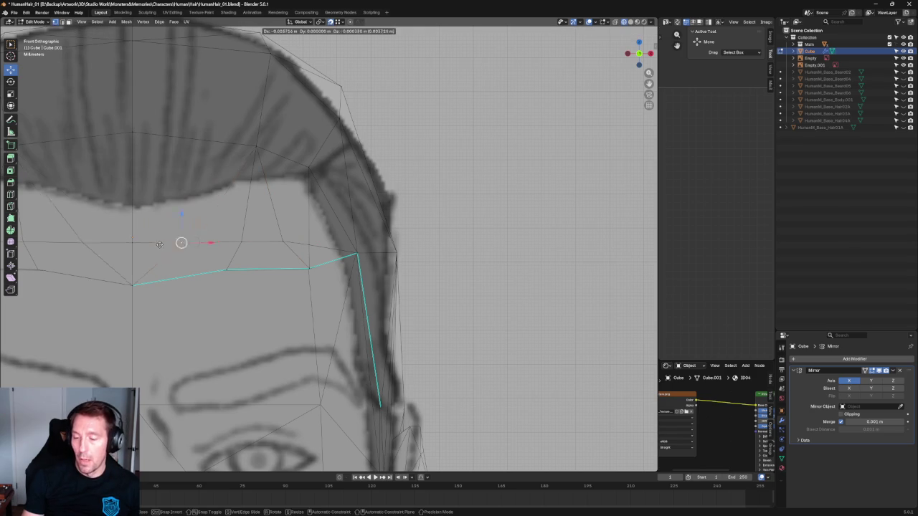
left_click(134, 244)
left_click(242, 244)
left_click_drag(266, 242, 261, 240)
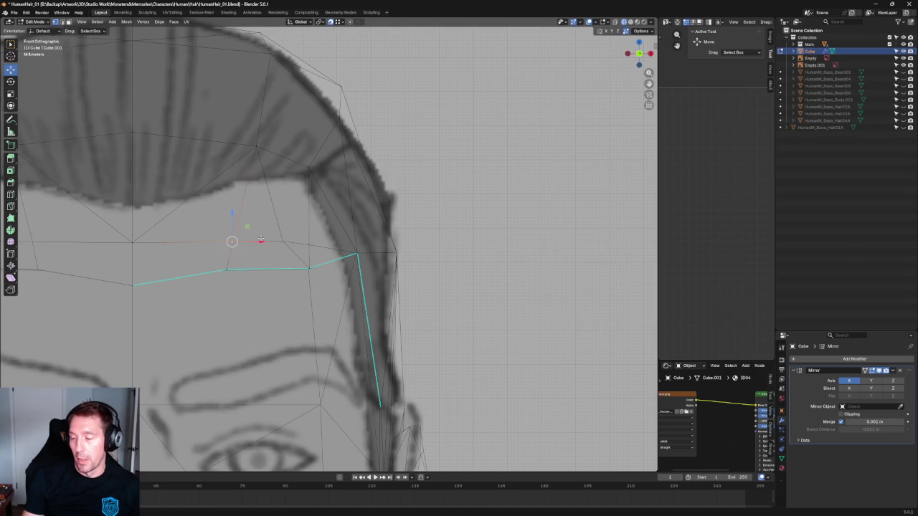
mouse_move(282, 239)
middle_mouse_down()
mouse_move(368, 225)
mouse_move(350, 191)
mouse_move(322, 242)
mouse_move(343, 274)
middle_mouse_up()
scroll(207, 291, "down", 1)
scroll(206, 291, "down", 6)
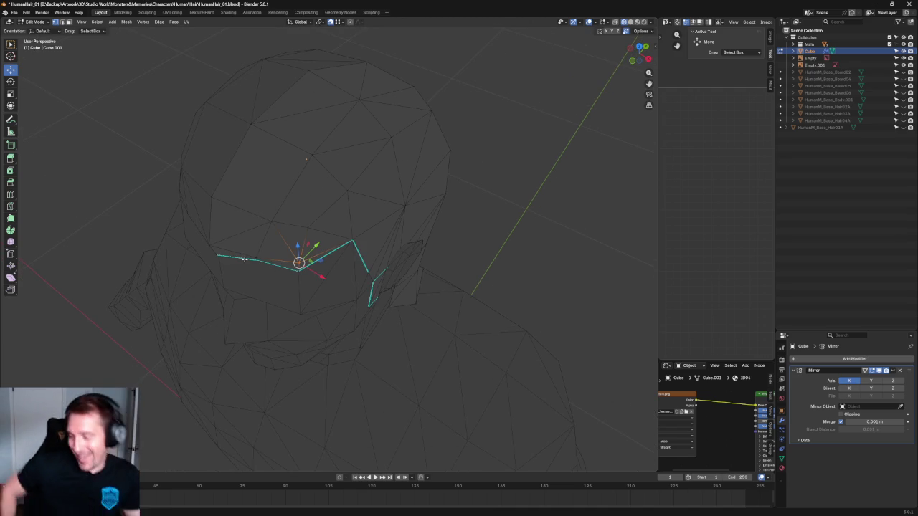
Nudge the selected vertex slightly sideways, then return to the front reference.
mouse_move(299, 201)
middle_mouse_down()
mouse_move(402, 183)
mouse_move(263, 235)
middle_mouse_up()
scroll(262, 235, "up", 4)
scroll(262, 235, "up", 2)
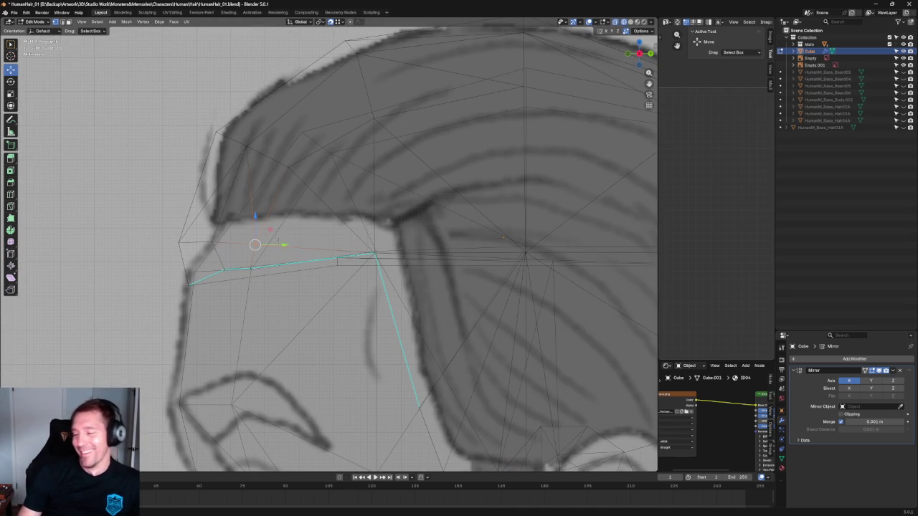
left_click_drag(275, 245, 268, 243)
middle_click_drag(268, 243, 329, 248, "alt")
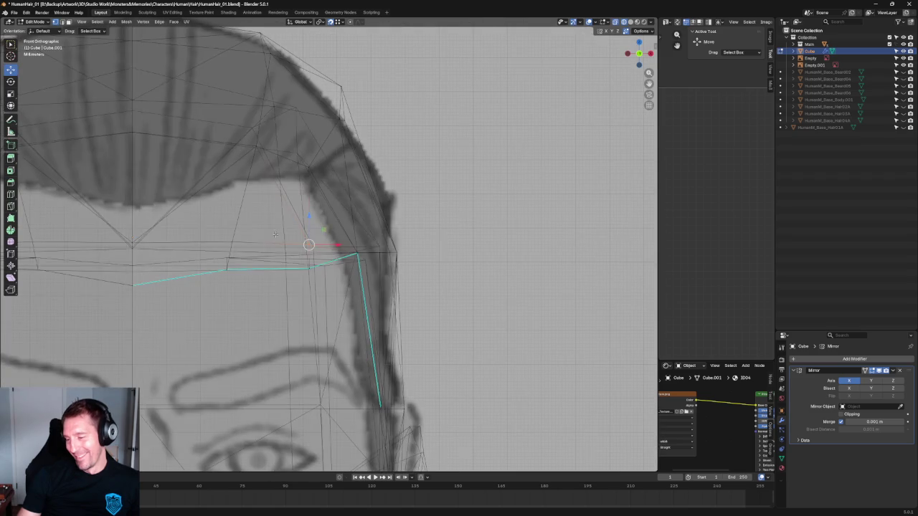
Move the top and side hair-outline vertices along X to follow the reference outline.
left_click(315, 169)
left_click(341, 117)
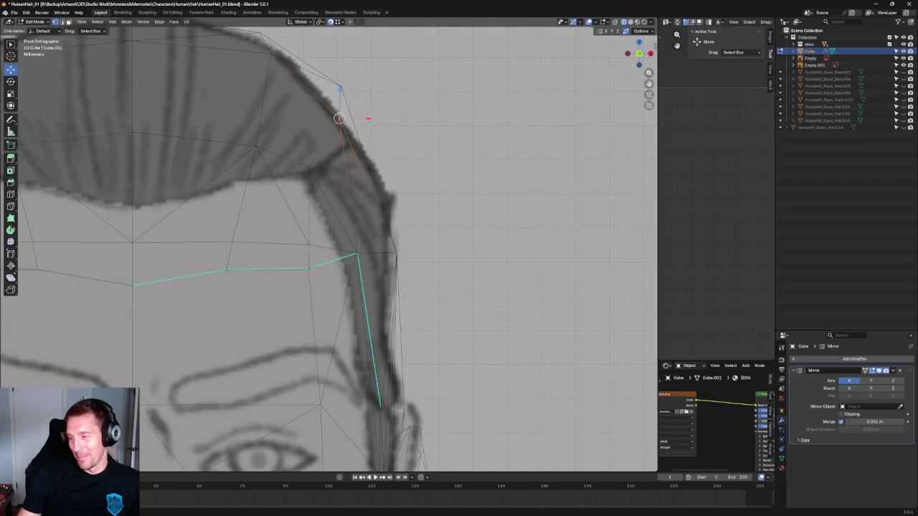
key("g")
key("x")
left_click(324, 147)
scroll(323, 153, "down", 1)
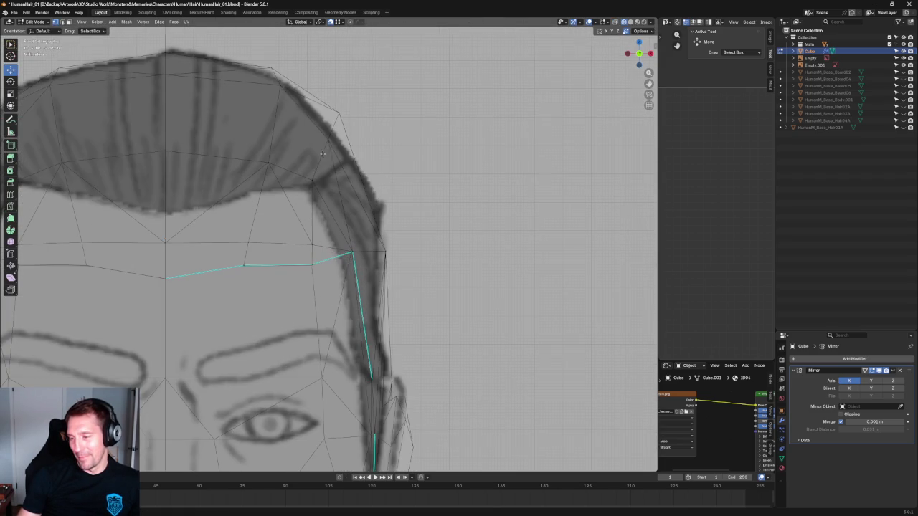
left_click_drag(294, 81, 246, 174)
key("g")
key("x")
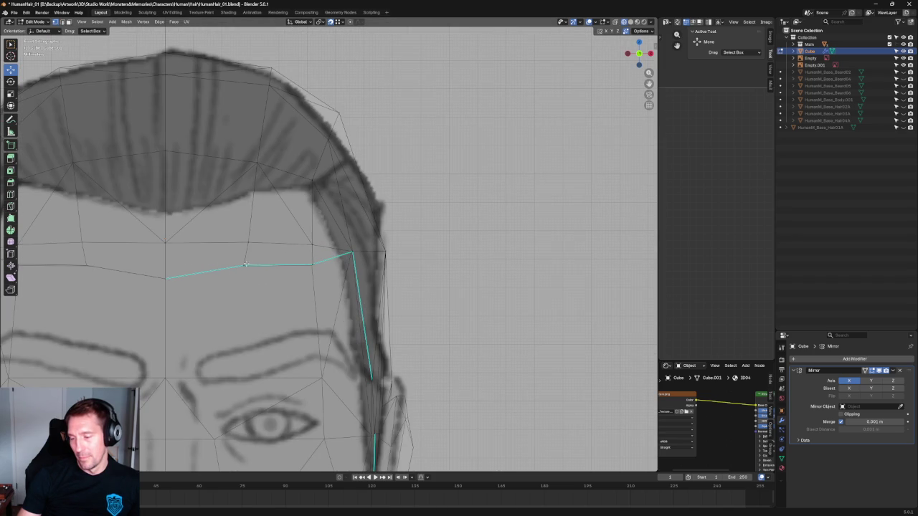
Select a vertex on the marked hairline and zoom out to see the whole head.
left_click(274, 297)
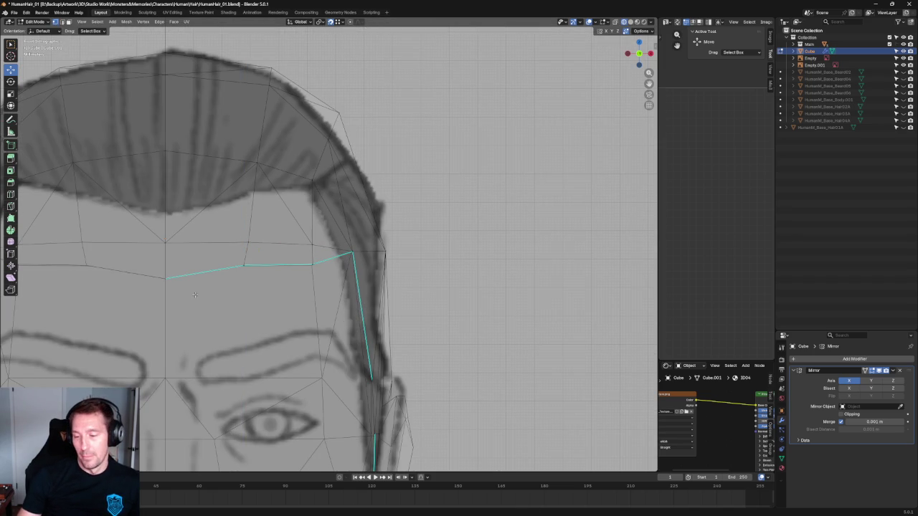
scroll(218, 284, "up", 2)
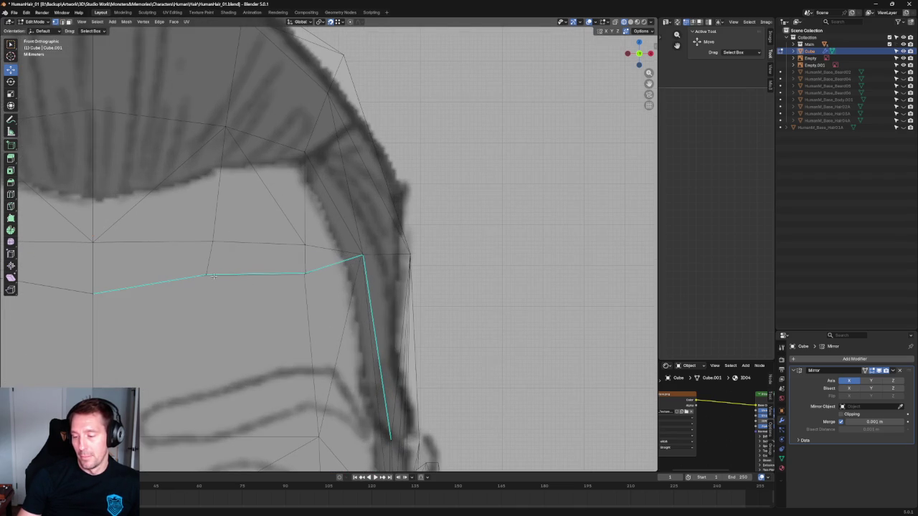
left_click(205, 272)
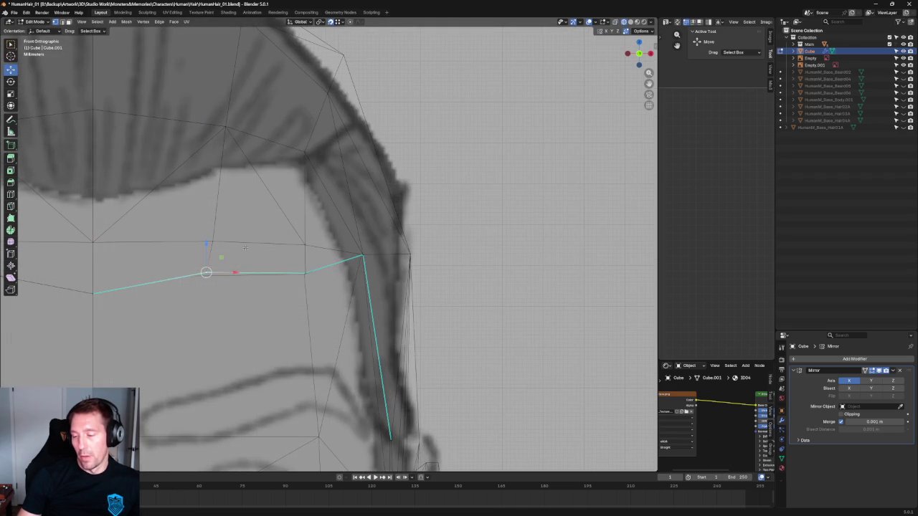
key("g")
key("Escape")
scroll(429, 244, "down", 5)
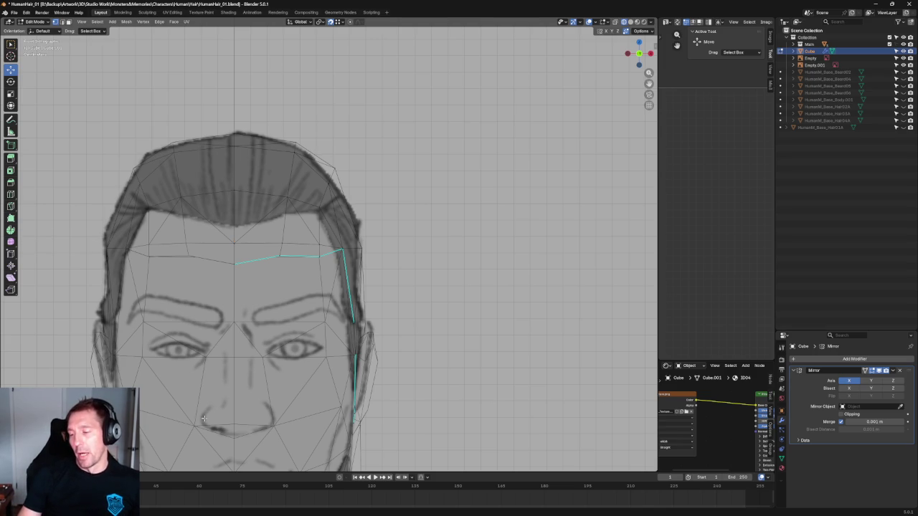
Slide two hairline vertices along X in Front view to match the reference hairline.
scroll(331, 198, "up", 3)
left_click_drag(333, 245, 325, 270)
left_click(309, 270)
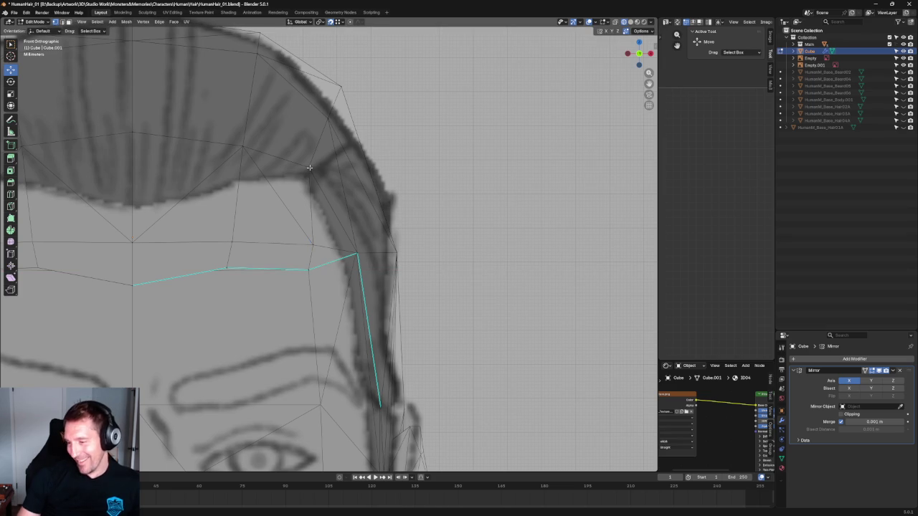
scroll(353, 137, "down", 5)
scroll(399, 190, "down", 3)
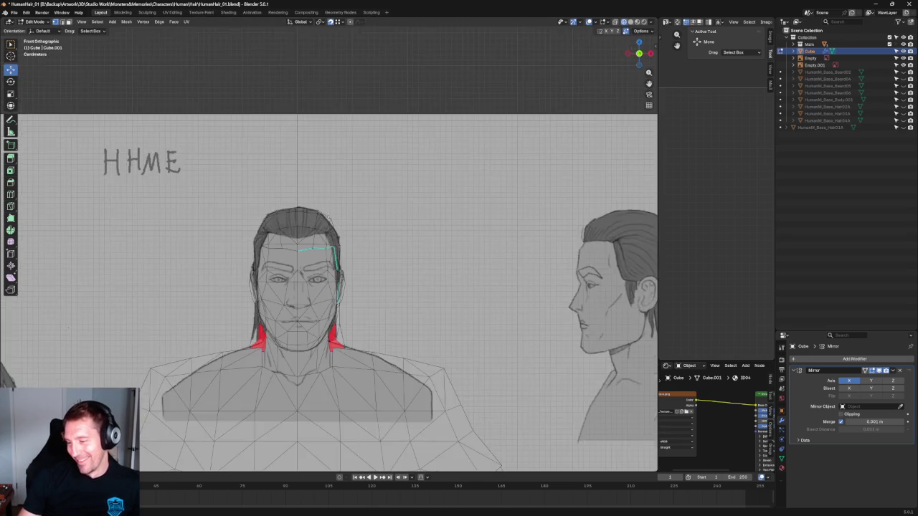
scroll(258, 286, "up", 7)
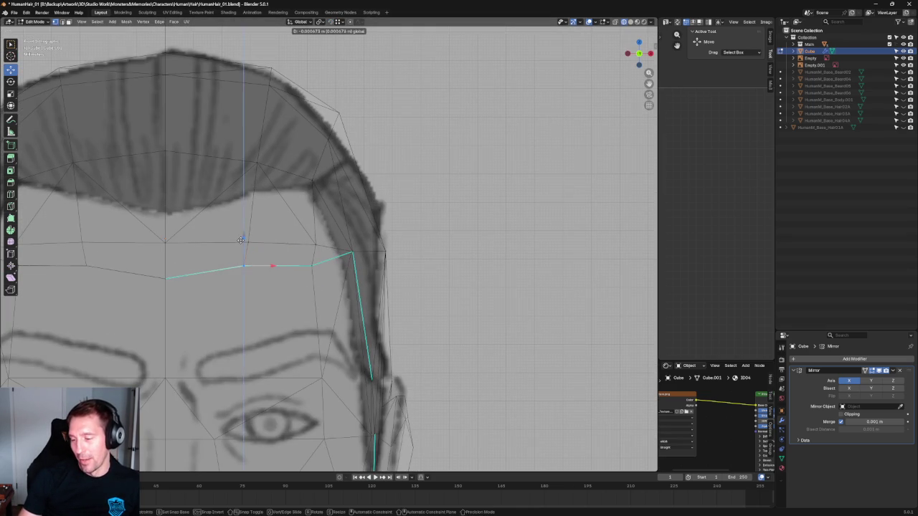
scroll(363, 266, "down", 5)
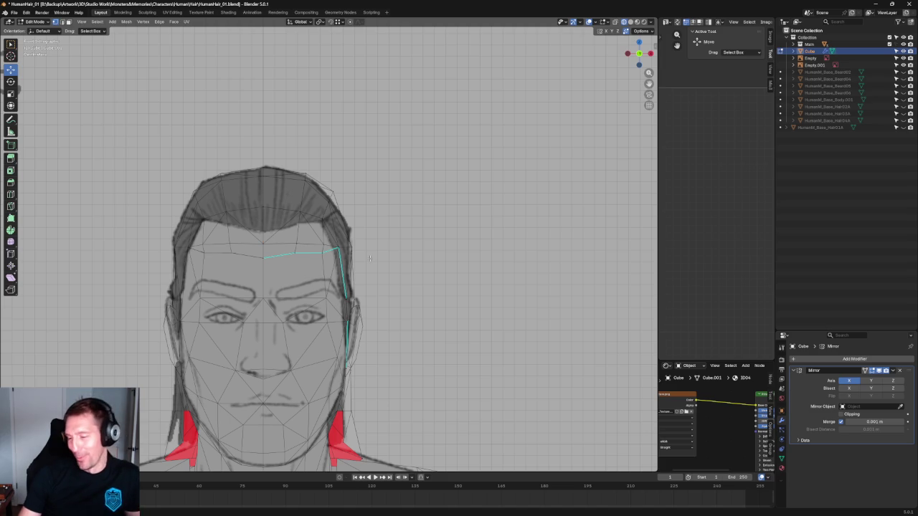
In Right Ortho view, move a forehead vertex back along the side sketch's fringe edge.
middle_click_drag(370, 168, 328, 251)
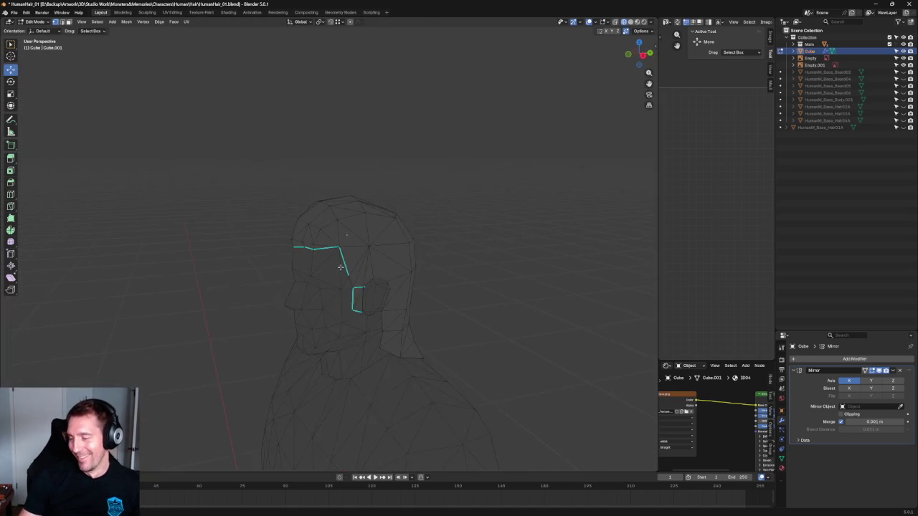
key("KP_3")
scroll(315, 244, "up", 5)
scroll(239, 246, "up", 2)
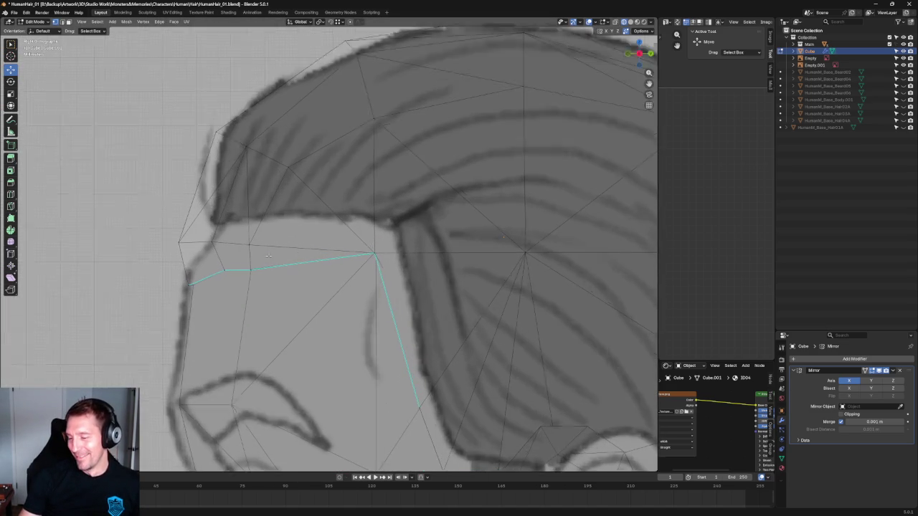
scroll(239, 246, "up", 2)
left_click(240, 246)
left_click_drag(260, 246, 276, 245)
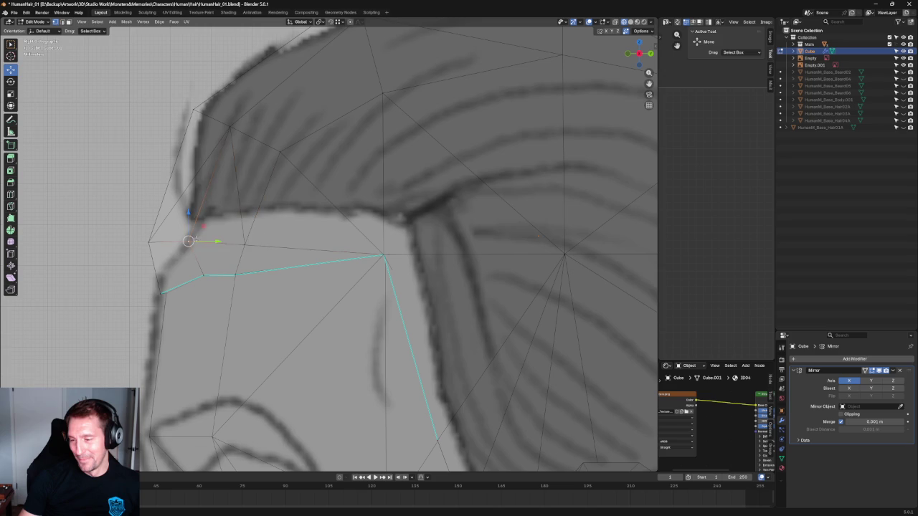
left_click_drag(222, 236, 229, 238)
In perspective, move the forehead-corner vertex down and inward, then try joining vertices with J.
scroll(236, 255, "down", 5)
middle_click_drag(236, 254, 328, 294)
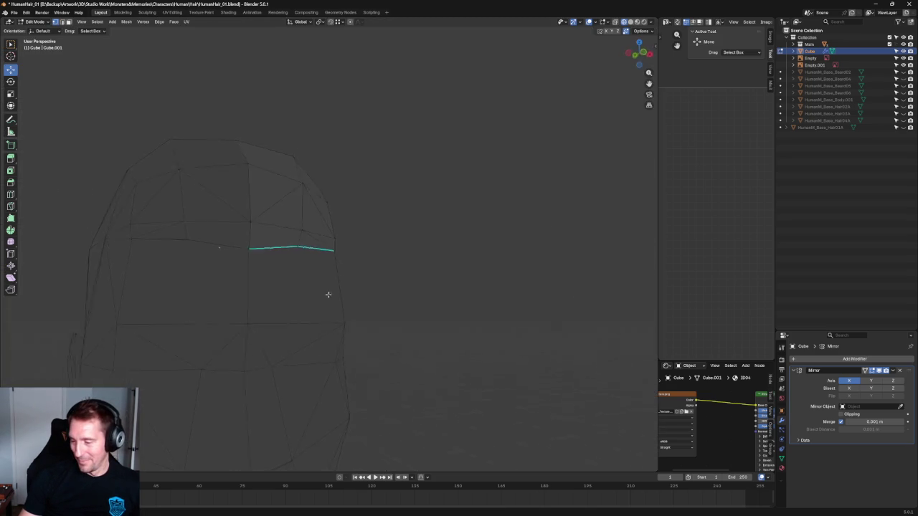
left_click_drag(337, 238, 309, 245)
key("j")
Select the forehead-corner vertex plus a second vertex, try connecting them, and bring up vertex operations.
scroll(352, 241, "up", 2)
left_click(347, 224)
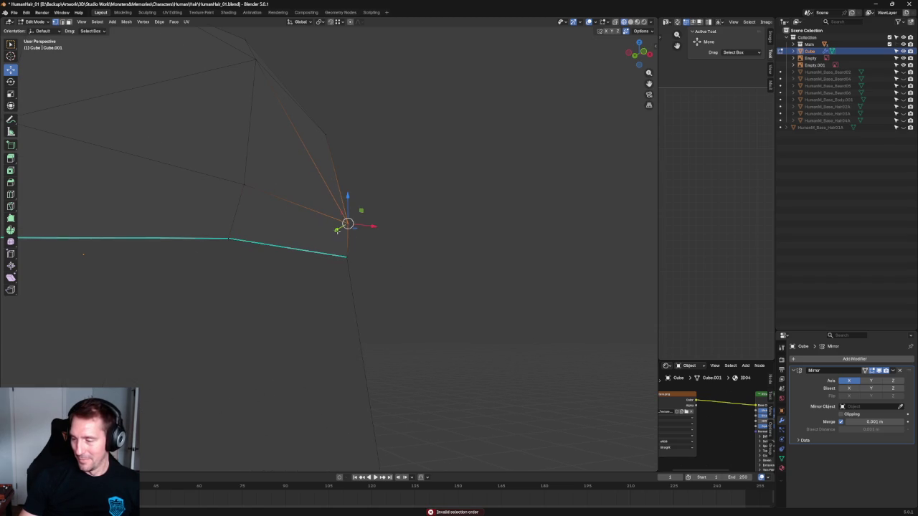
left_click_drag(210, 249, 216, 247, "shift")
key("j")
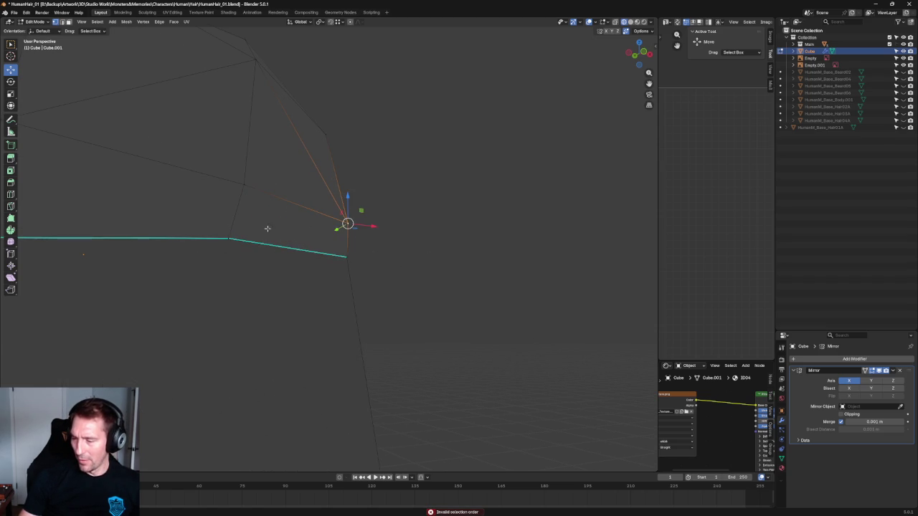
right_click(239, 242)
In Front Ortho, raise the corner vertex about 0.0026 m to match the front reference.
scroll(410, 237, "down", 5)
mouse_move(393, 268)
middle_mouse_down()
mouse_move(287, 268)
mouse_move(319, 250)
middle_mouse_up()
scroll(319, 250, "up", 5)
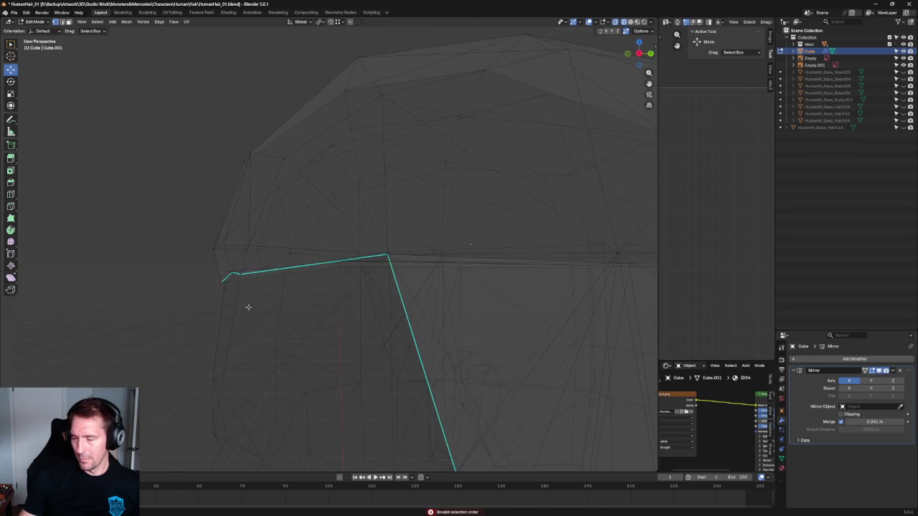
scroll(156, 326, "down", 3)
mouse_move(156, 326)
middle_mouse_down()
mouse_move(227, 334)
mouse_move(311, 317)
middle_mouse_up()
key("KP_1")
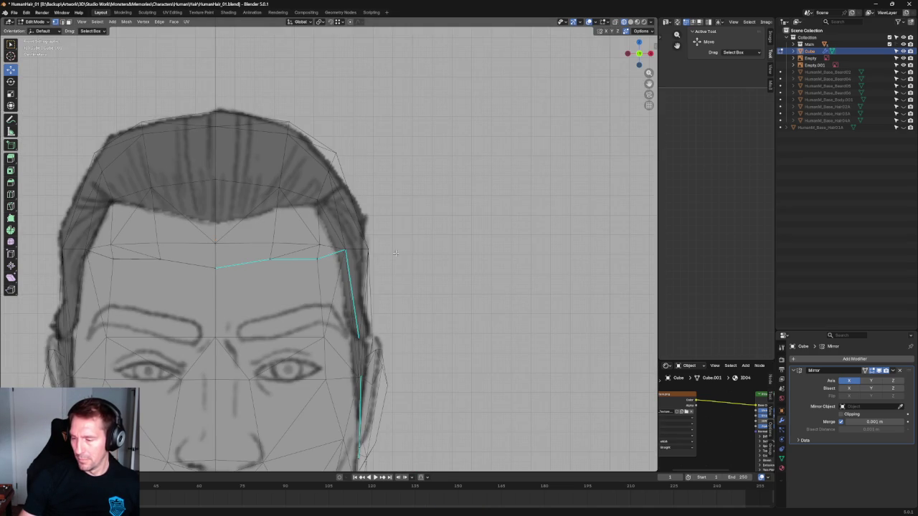
scroll(395, 253, "up", 2)
scroll(299, 274, "up", 2)
left_click_drag(305, 263, 307, 248)
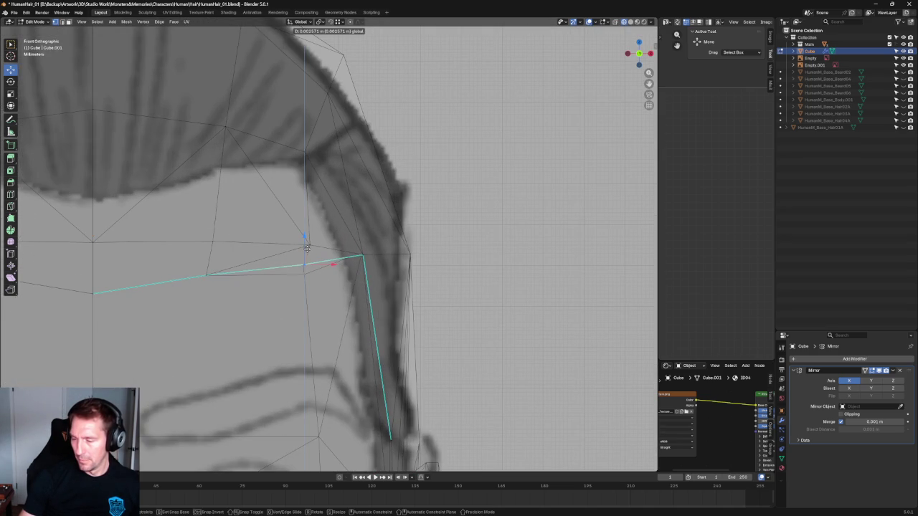
Orbit back into perspective, start scaling the selection, and call up the preset view directions.
scroll(313, 273, "down", 3)
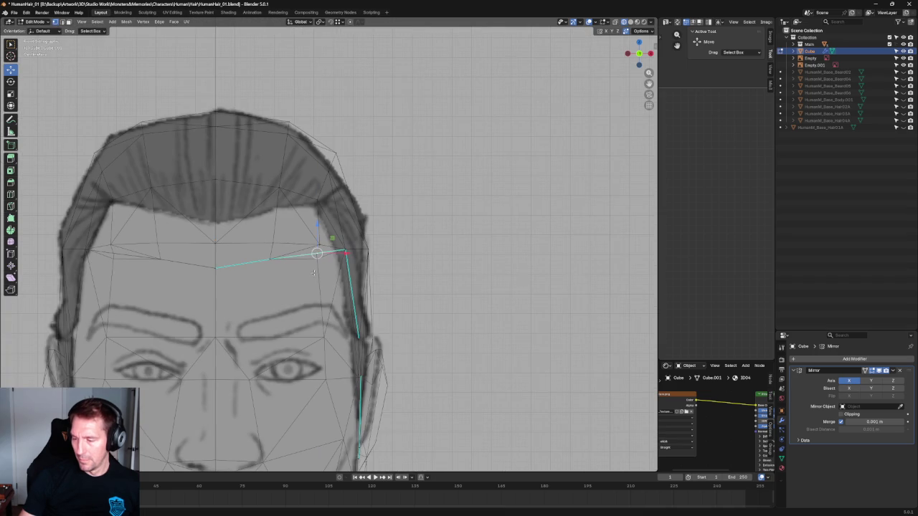
middle_click_drag(448, 262, 280, 320)
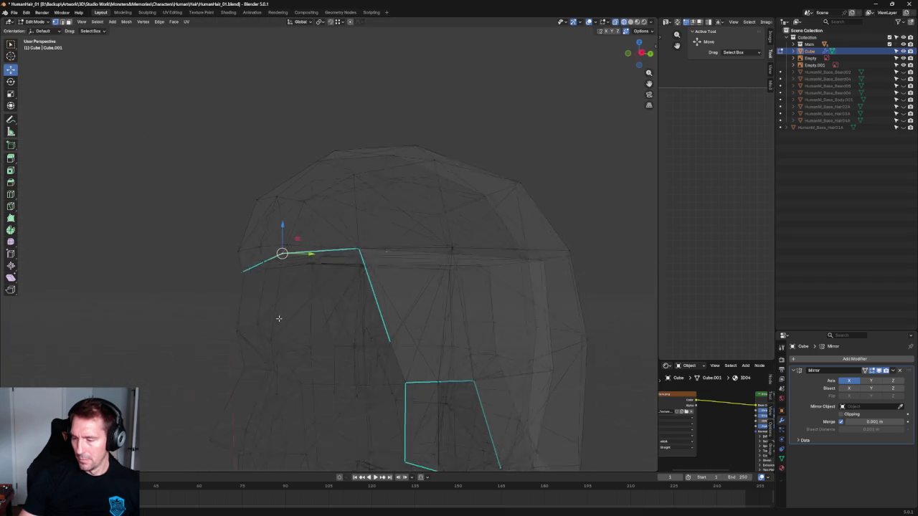
key("shift+space")
key("s")
key("grave")
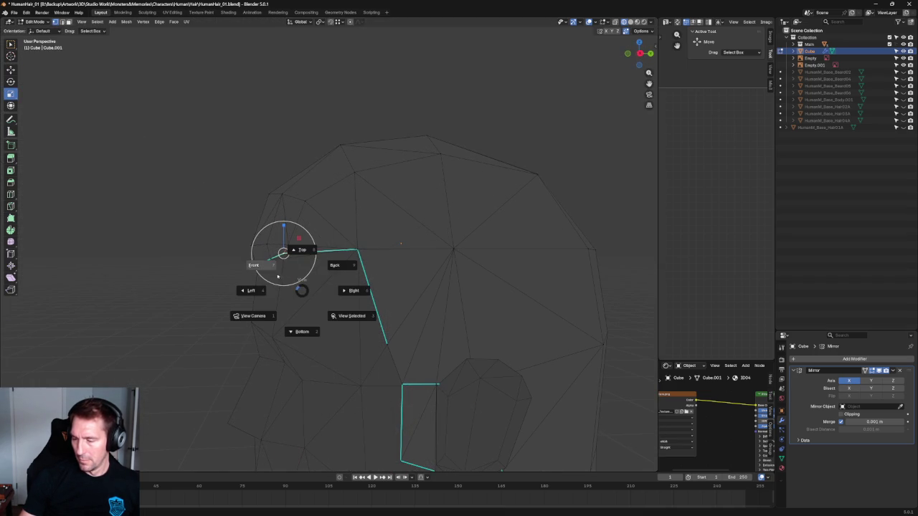
Switch to solid side view, select the hairline edge loop, and shift it slightly along Y.
left_click(279, 278)
key("alt+z")
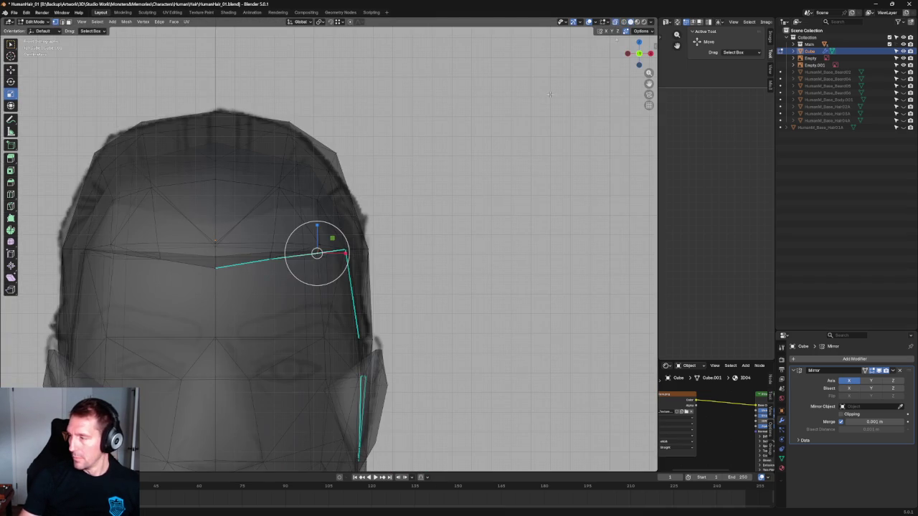
key("ctrl+KP_3")
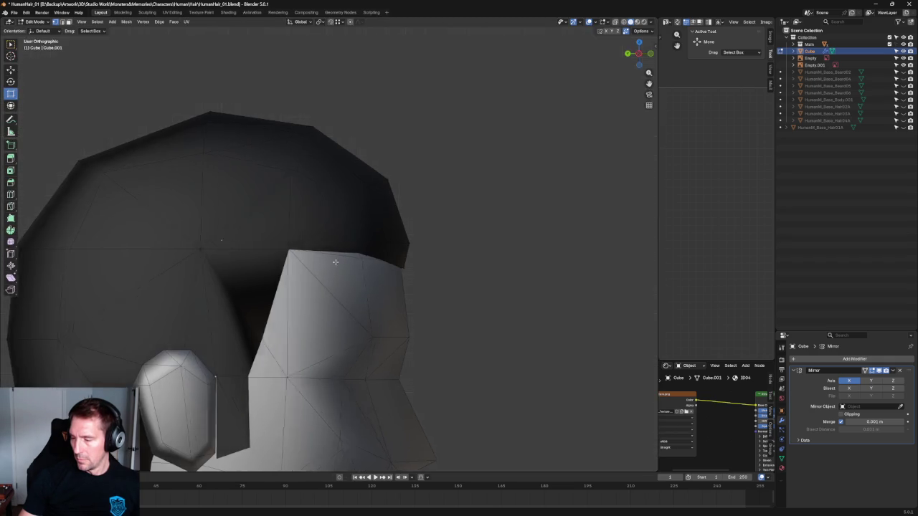
key("KP_3")
left_click(214, 266, "alt")
scroll(214, 266, "up", 4)
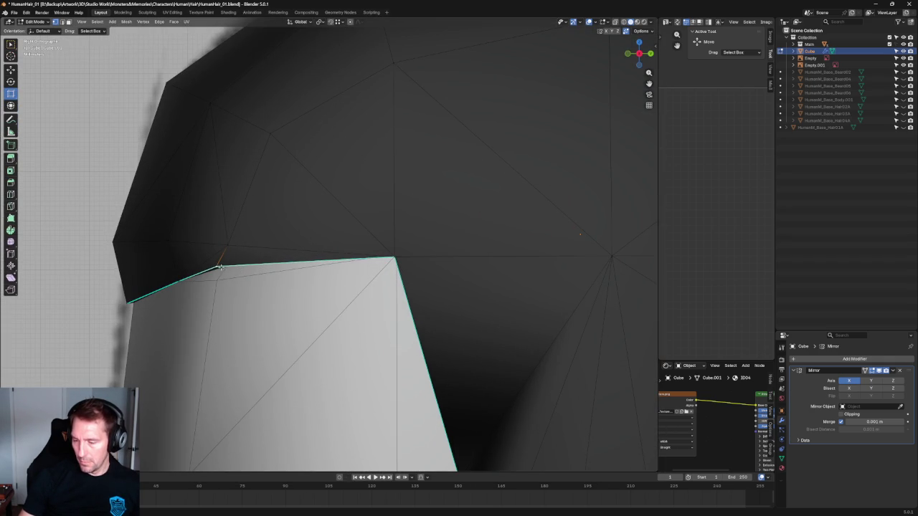
key("shift+space")
key("g")
left_click_drag(242, 271, 252, 275)
From the right side ortho view, nudge the hairline edge into place at the temple.
scroll(251, 276, "down", 3)
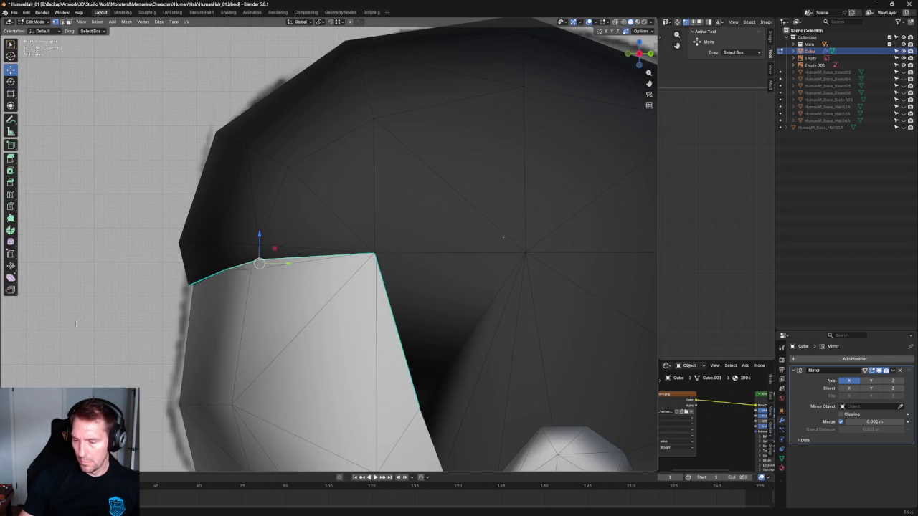
scroll(251, 276, "down", 4)
mouse_move(251, 276)
middle_mouse_down()
mouse_move(245, 314)
mouse_move(258, 316)
mouse_move(425, 271)
middle_mouse_up()
scroll(280, 311, "up", 2)
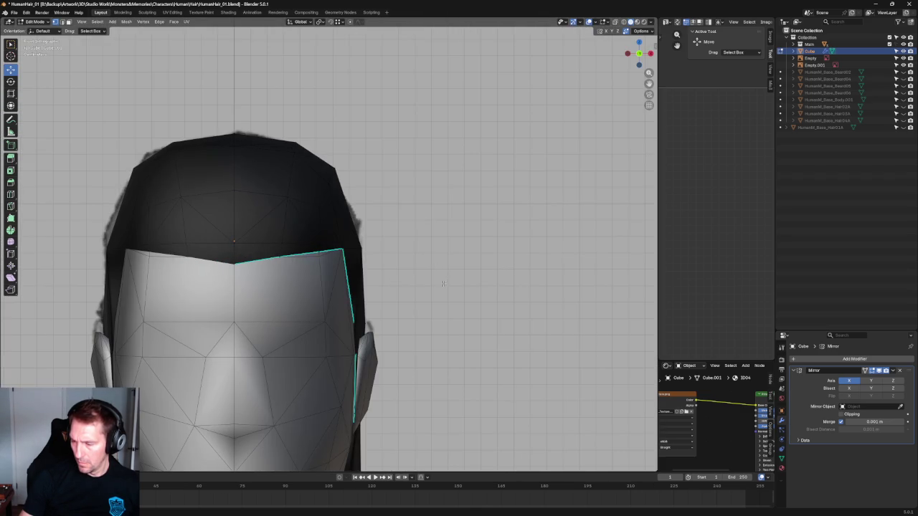
key("KP_3")
scroll(440, 289, "down", 5)
scroll(424, 289, "up", 6)
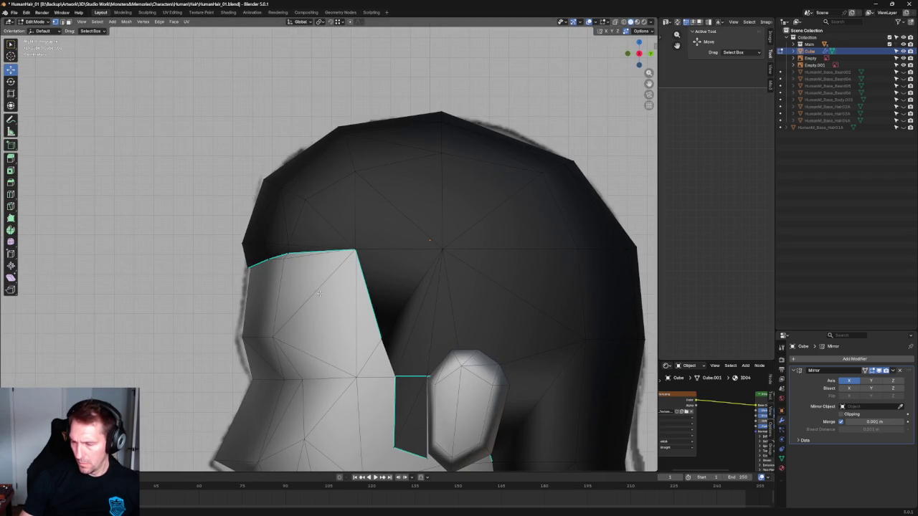
scroll(283, 283, "up", 1)
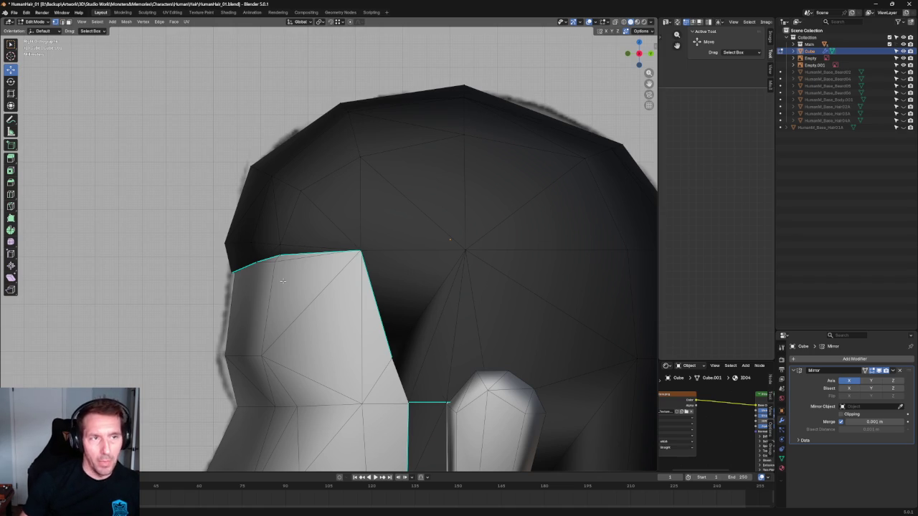
scroll(251, 256, "up", 3)
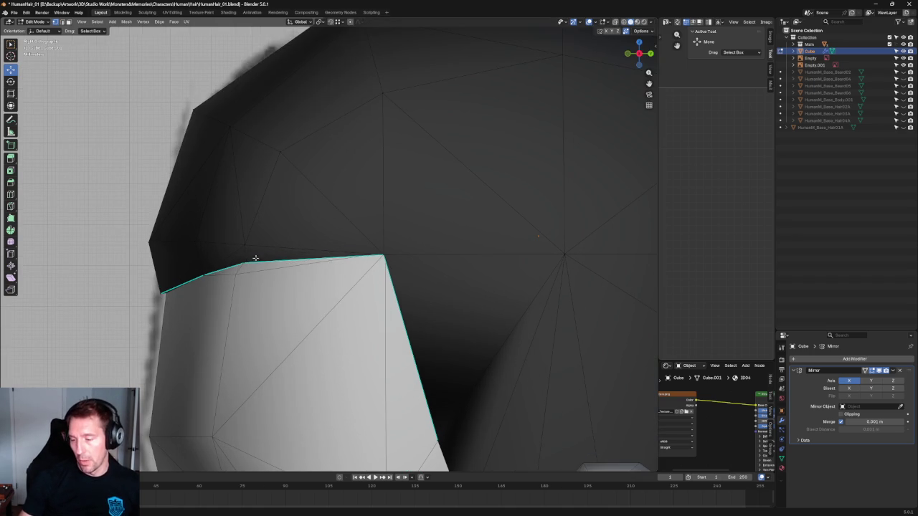
left_click_drag(260, 248, 254, 257)
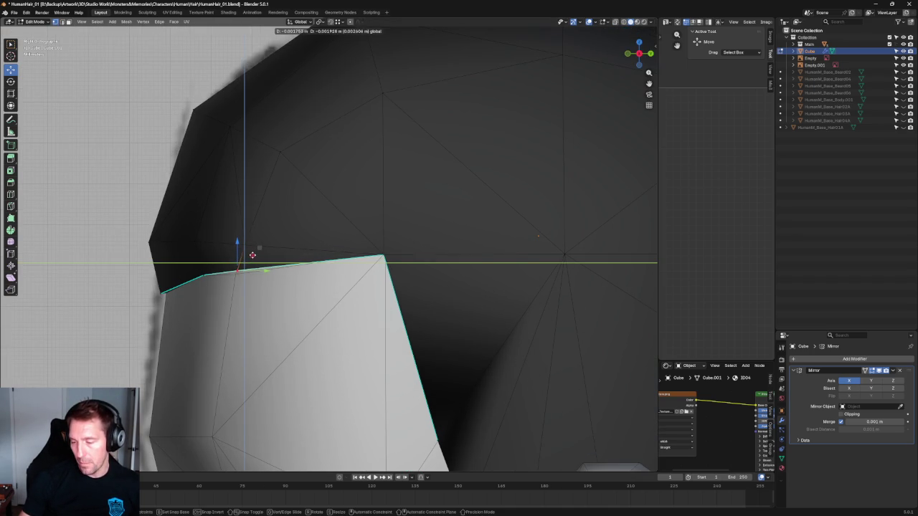
Move a single temple hairline vertex down under a millimetre, checking from front and side.
left_click(252, 255)
mouse_move(217, 257)
left_mouse_down()
mouse_move(214, 266)
mouse_move(250, 259)
left_mouse_up()
scroll(250, 259, "down", 4)
mouse_move(249, 260)
middle_mouse_down()
mouse_move(338, 266)
mouse_move(192, 168)
middle_mouse_up()
scroll(338, 266, "up", 2)
left_click_drag(202, 177, 205, 180)
scroll(419, 334, "down", 4)
mouse_move(419, 334)
middle_mouse_down()
mouse_move(451, 277)
mouse_move(473, 277)
mouse_move(463, 289)
mouse_move(368, 291)
middle_mouse_up()
scroll(369, 293, "up", 2)
scroll(281, 293, "up", 3)
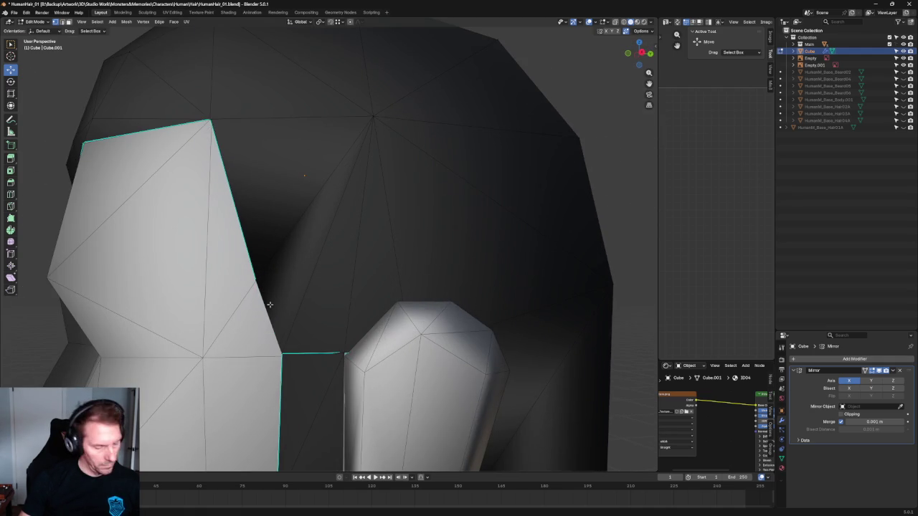
right_click(266, 304)
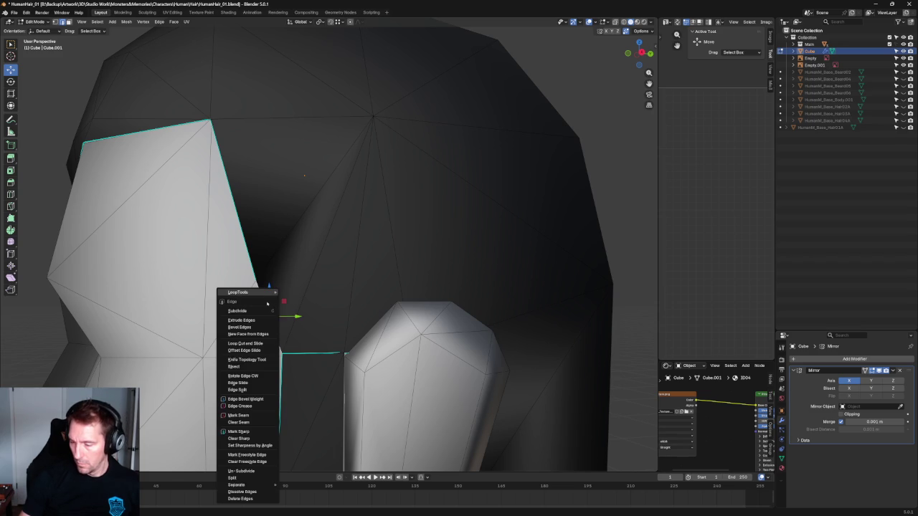
Mark the selected forehead and temple hairline edges sharp from a close view near the ear.
left_click(233, 438)
scroll(526, 220, "down", 5)
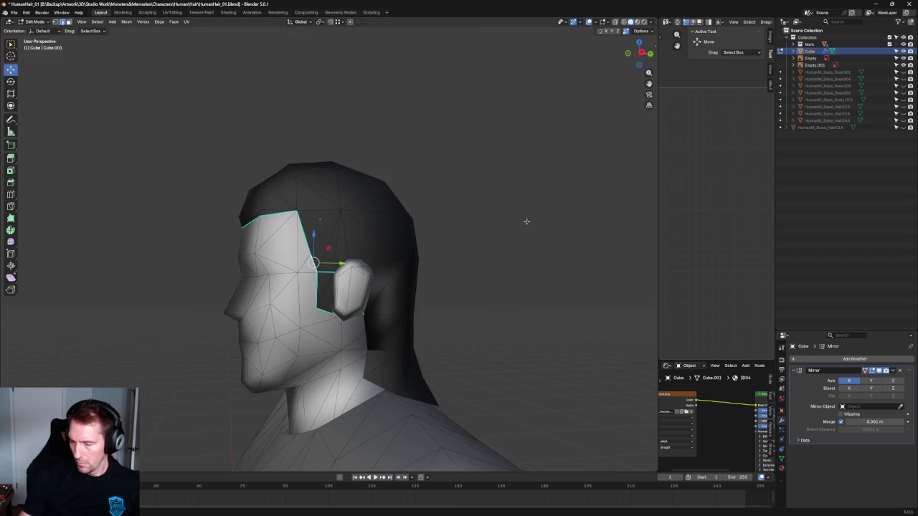
scroll(413, 274, "down", 2)
mouse_move(413, 275)
middle_mouse_down()
mouse_move(471, 294)
mouse_move(500, 281)
mouse_move(489, 239)
mouse_move(480, 258)
mouse_move(426, 222)
mouse_move(435, 272)
mouse_move(387, 233)
middle_mouse_up()
scroll(427, 229, "down", 3)
scroll(387, 234, "up", 3)
scroll(388, 234, "up", 3)
scroll(422, 237, "up", 2)
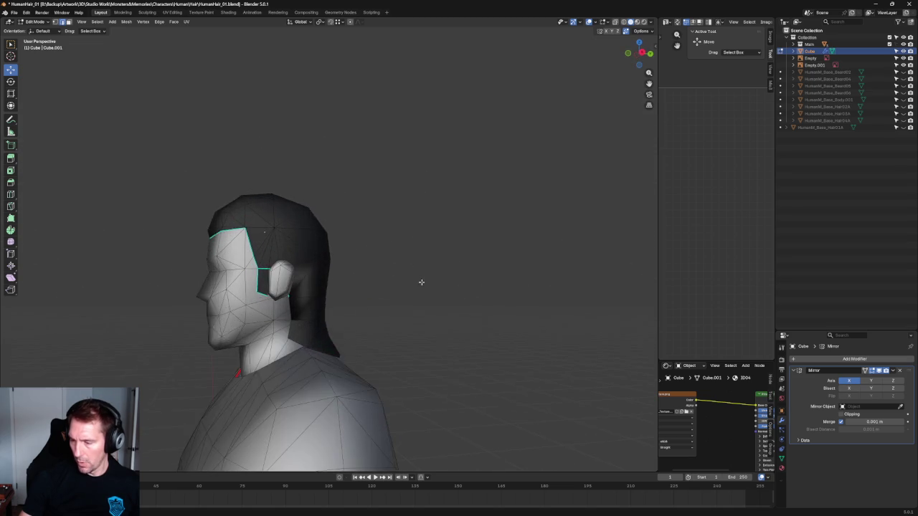
key("KP_3")
scroll(253, 408, "up", 5)
mouse_move(232, 413)
middle_mouse_down()
mouse_move(305, 180)
mouse_move(285, 256)
mouse_move(324, 260)
middle_mouse_up()
key("ctrl+e")
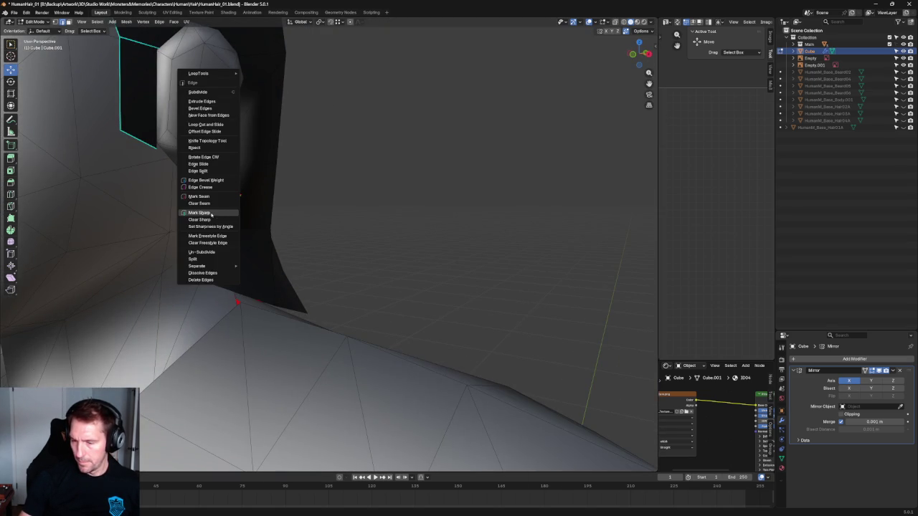
left_click(211, 214)
scroll(363, 205, "down", 4)
With X-ray on, mark the hidden hairline edges beside the ear sharp too.
mouse_move(363, 205)
middle_mouse_down()
mouse_move(436, 210)
mouse_move(428, 223)
mouse_move(433, 191)
middle_mouse_up()
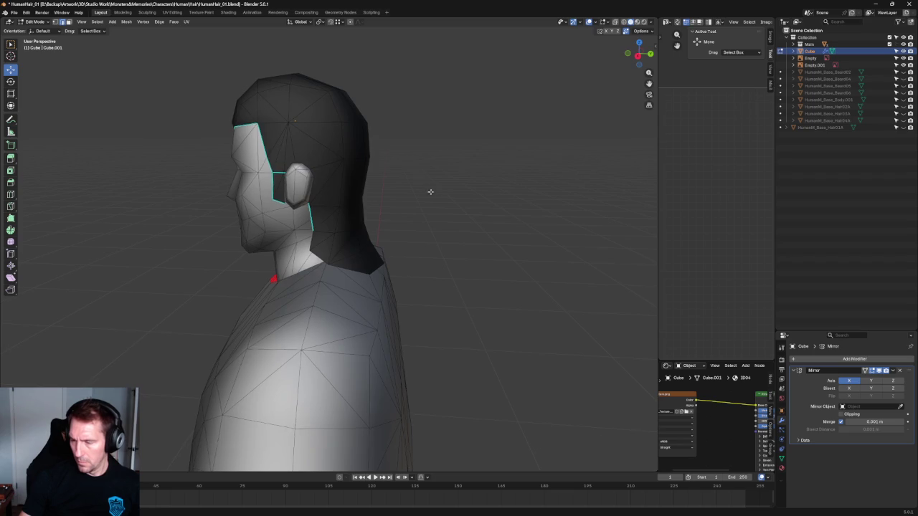
scroll(430, 192, "up", 5)
middle_click_drag(365, 340, 411, 280)
key("alt+z")
middle_click_drag(421, 232, 507, 258)
right_click(507, 258)
left_click(492, 256)
key("alt+z")
scroll(247, 288, "down", 5)
mouse_move(218, 297)
middle_mouse_down()
mouse_move(344, 270)
mouse_move(375, 237)
mouse_move(437, 207)
mouse_move(425, 221)
mouse_move(381, 231)
middle_mouse_up()
scroll(375, 238, "down", 4)
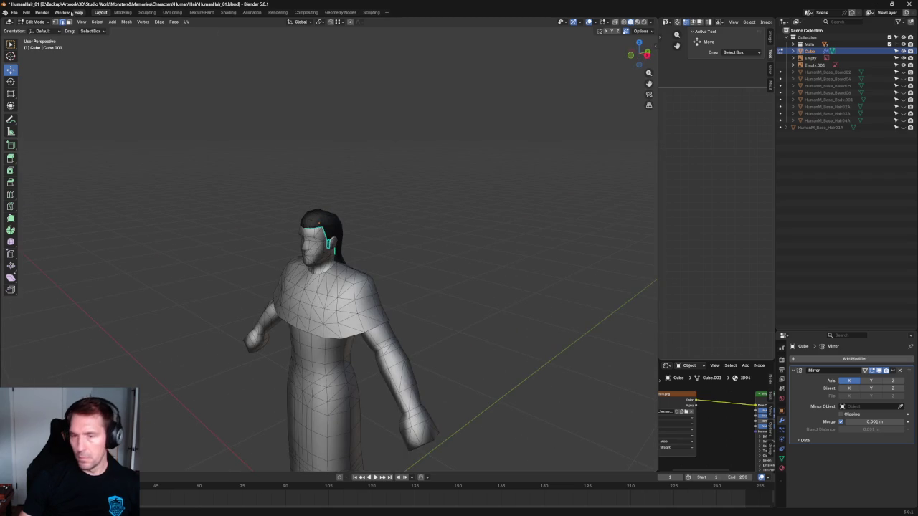
Save the project to HumanHair_01.blend with Ctrl+S.
left_click(14, 13)
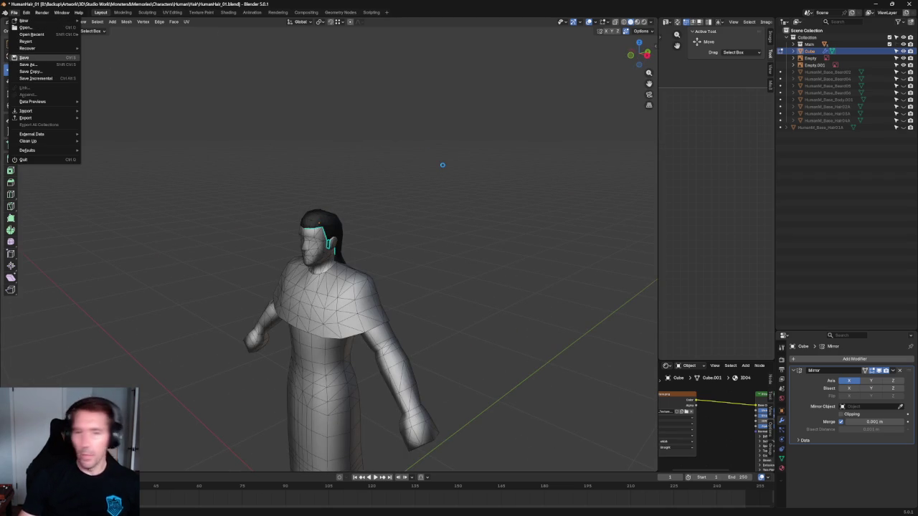
key("ctrl+s")
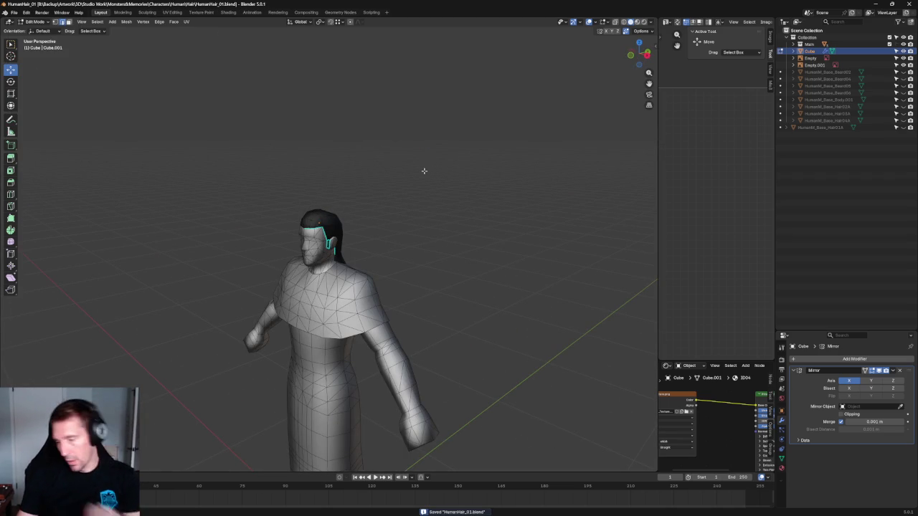
mouse_move(423, 170)
middle_mouse_down()
mouse_move(390, 180)
mouse_move(397, 210)
mouse_move(371, 234)
middle_mouse_up()
key("shift+space")
key("t")
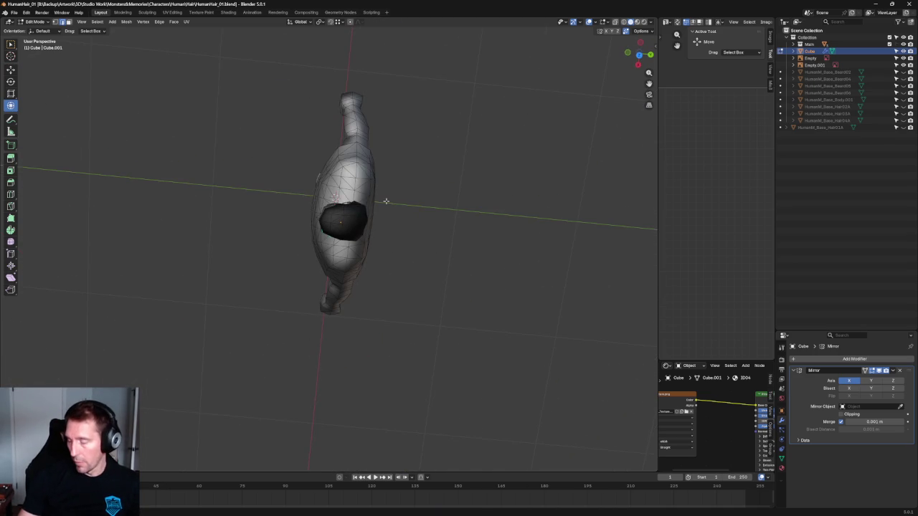
In top view, re-enter Edit Mode and nudge the cap's centre vertex along X.
key("grave")
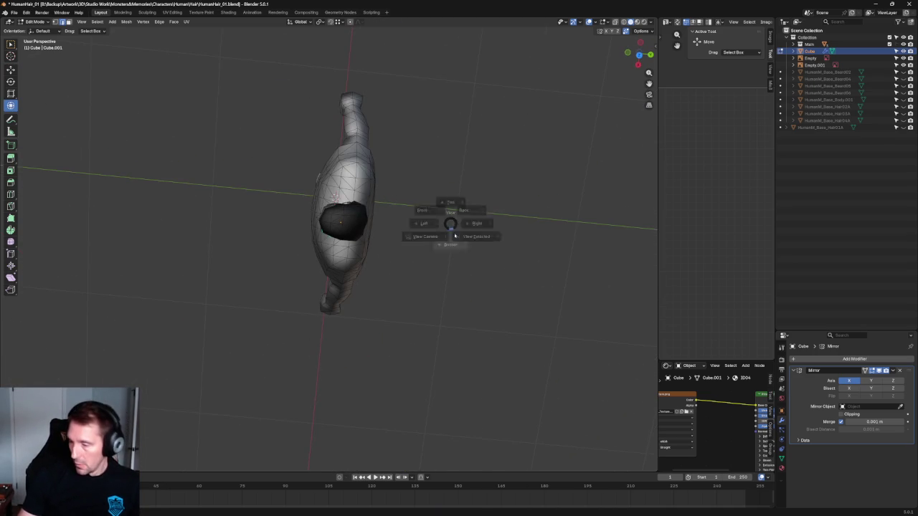
left_click(434, 201)
scroll(289, 233, "up", 6)
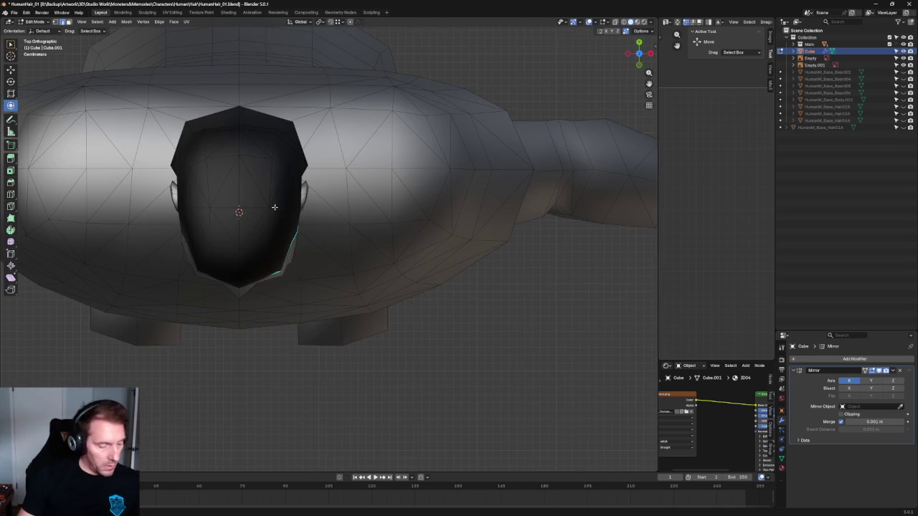
key("Tab")
scroll(322, 235, "up", 2)
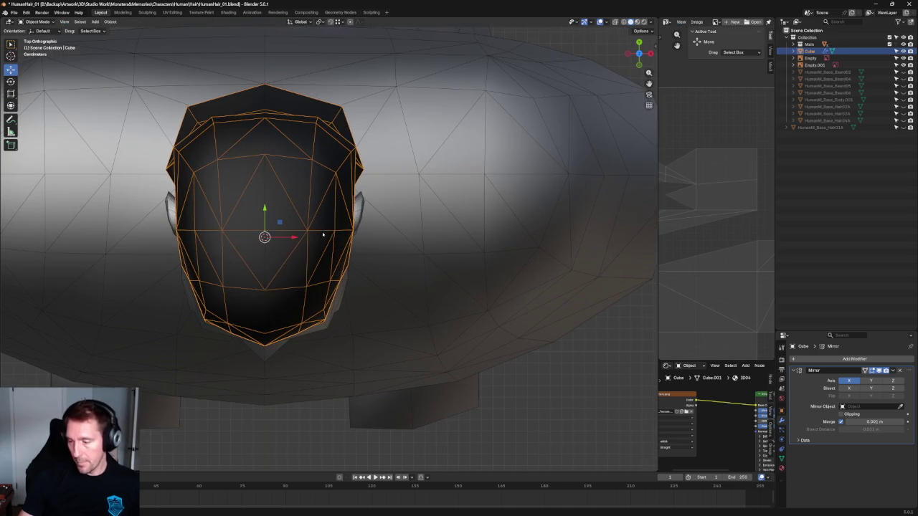
key("Tab")
left_click(308, 229)
left_click_drag(329, 231, 331, 230)
Select a vertex higher on the head and move it along X.
left_click(312, 159)
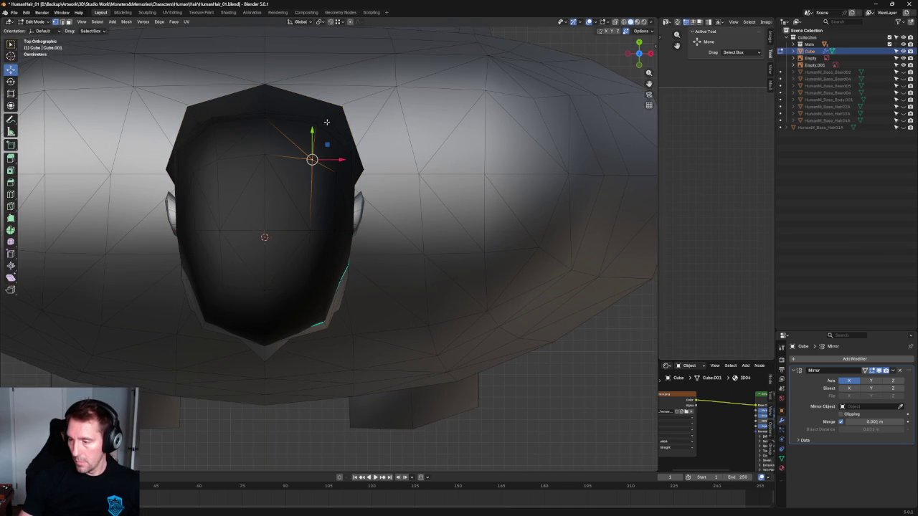
scroll(332, 246, "up", 3)
key("alt+z")
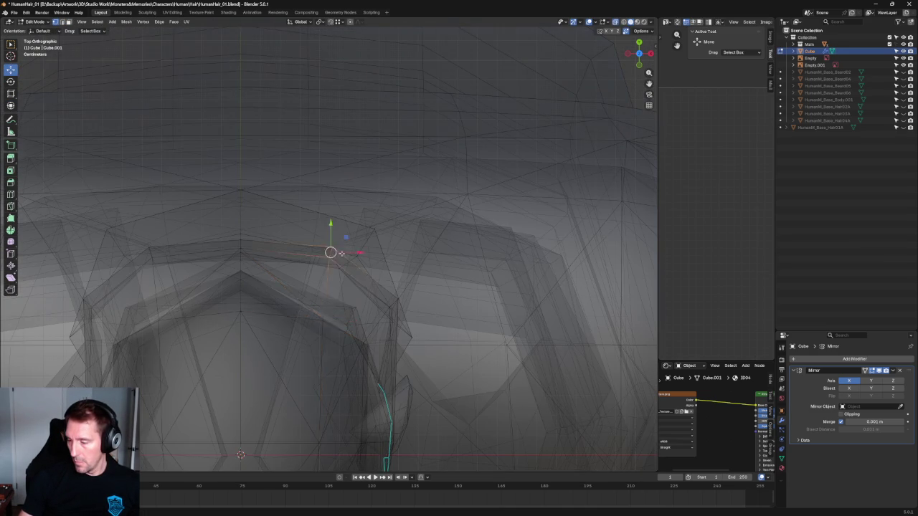
key("alt+z")
key("g")
key("x")
left_click(338, 258)
With X-ray on, box-select the crown vertex and try sliding it along its edge.
scroll(337, 261, "down", 1)
key("alt+z")
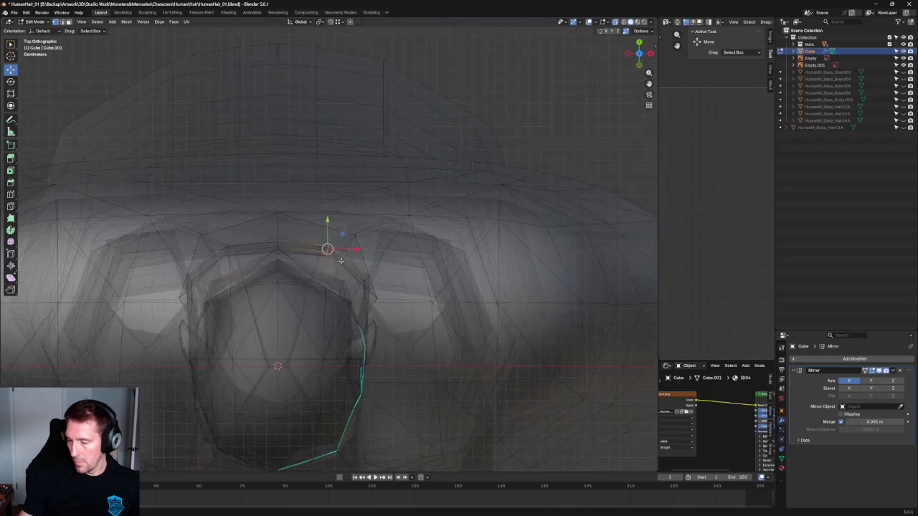
scroll(358, 255, "up", 2)
left_click_drag(370, 253, 331, 280)
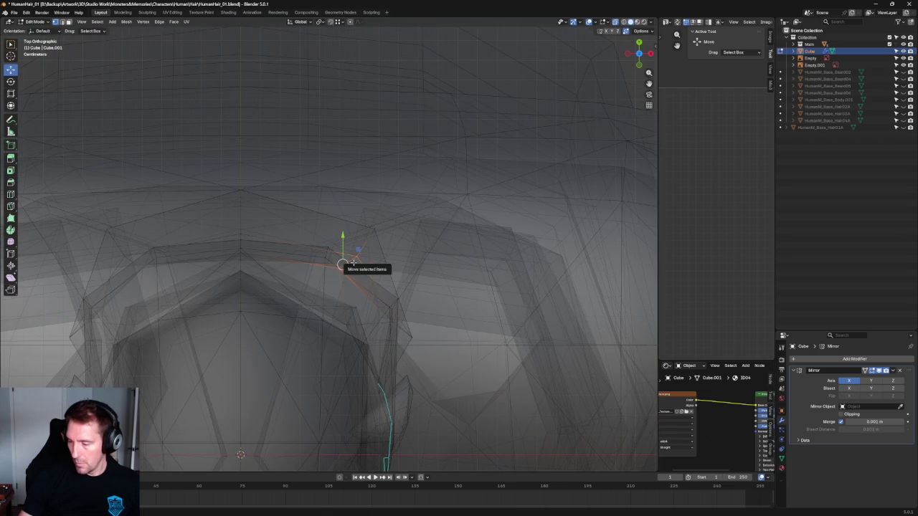
key("g")
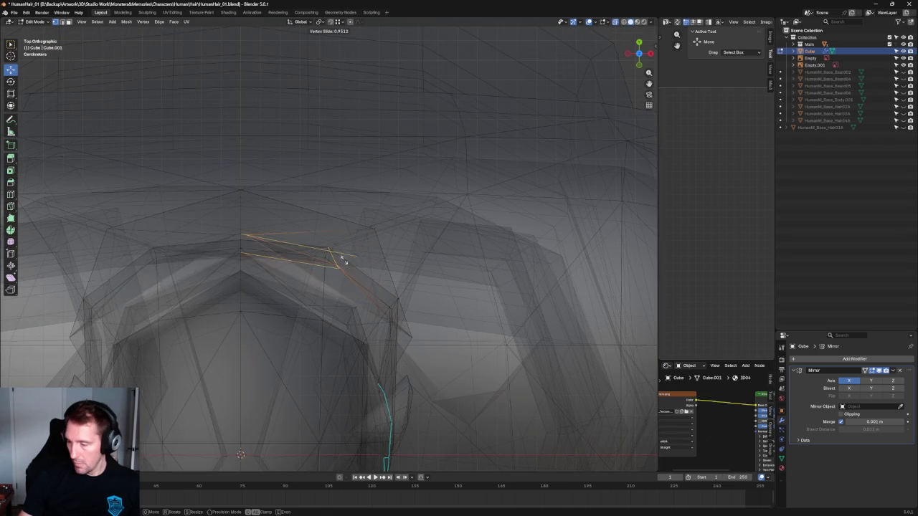
key("Escape")
Check the crown's fit from side, back and left views.
middle_click_drag(347, 263, 355, 251)
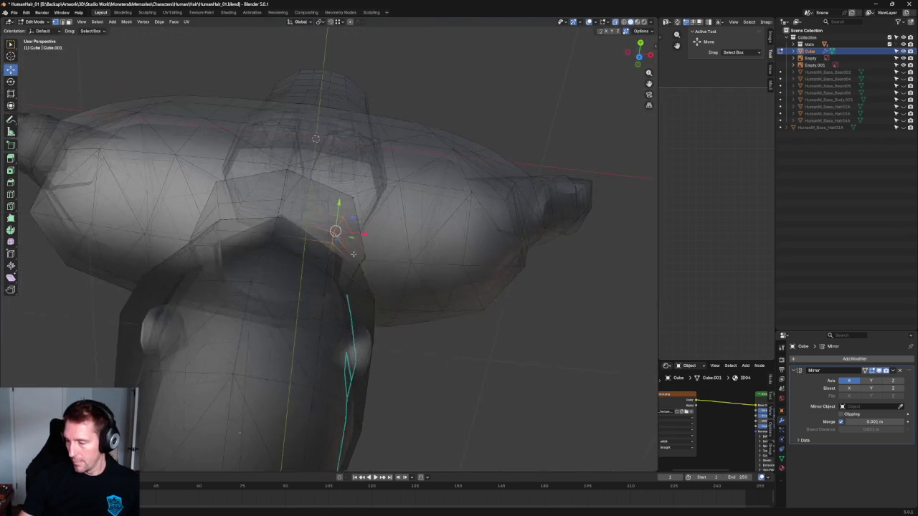
key("KP_3")
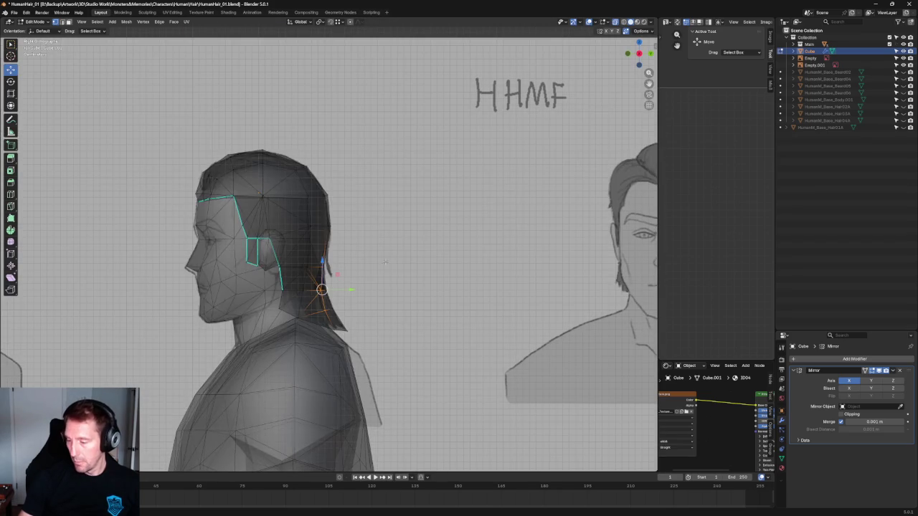
key("alt+z")
middle_click_drag(385, 262, 365, 269)
key("grave")
left_click(304, 264)
mouse_move(266, 234)
middle_mouse_down()
mouse_move(292, 215)
mouse_move(306, 225)
middle_mouse_up()
Shift the upper back vertex about 0.0023 m along X.
key("g")
key("x")
key("Escape")
left_click(315, 159)
key("g")
key("x")
key("Escape")
mouse_move(461, 178)
middle_mouse_down()
mouse_move(393, 260)
mouse_move(363, 265)
middle_mouse_up()
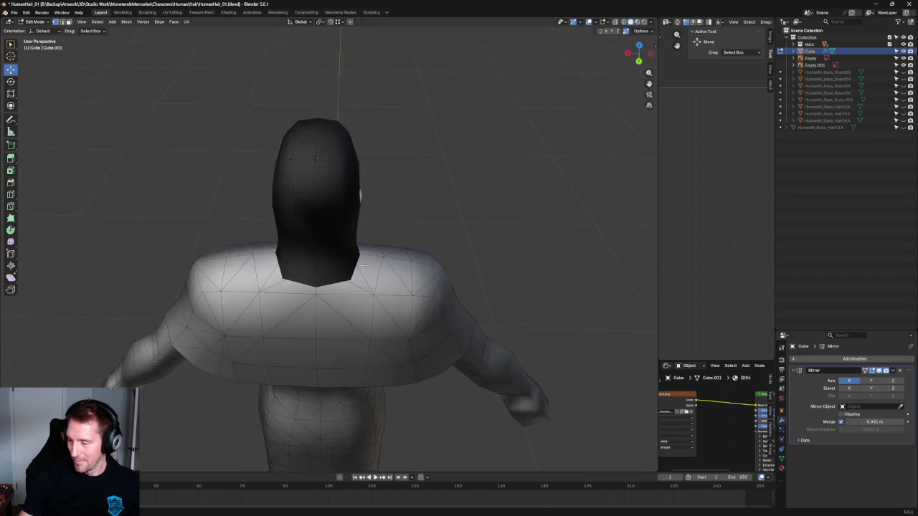
Move the selected hair cap vertices along the X axis.
scroll(363, 266, "up", 3)
key("alt+z")
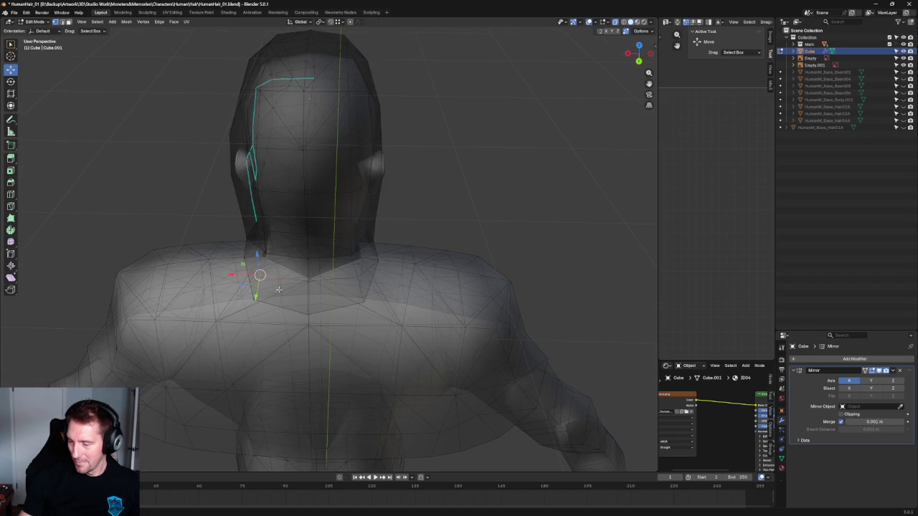
key("alt+z")
key("g")
key("x")
left_click(239, 287)
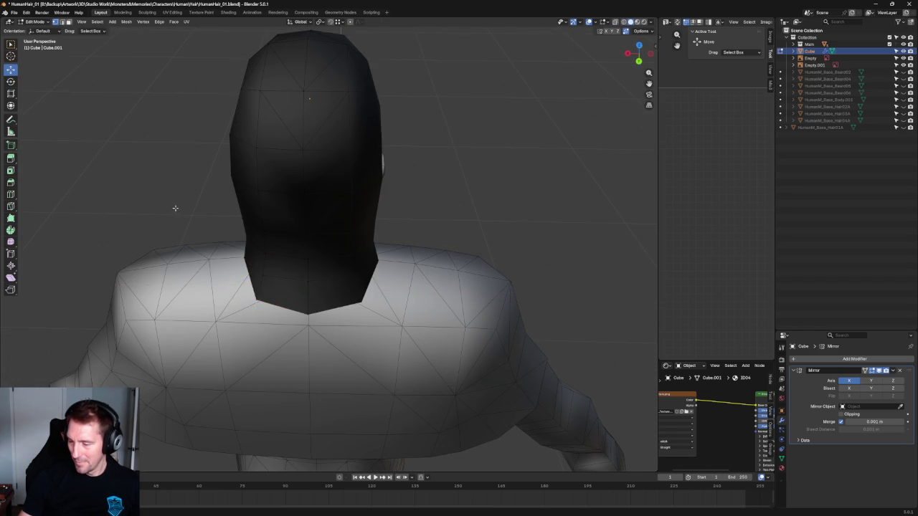
In Right Orthographic view, nudge a vertex vertically to follow the hair outline.
scroll(232, 188, "down", 4)
mouse_move(236, 184)
middle_mouse_down()
mouse_move(330, 199)
mouse_move(303, 191)
middle_mouse_up()
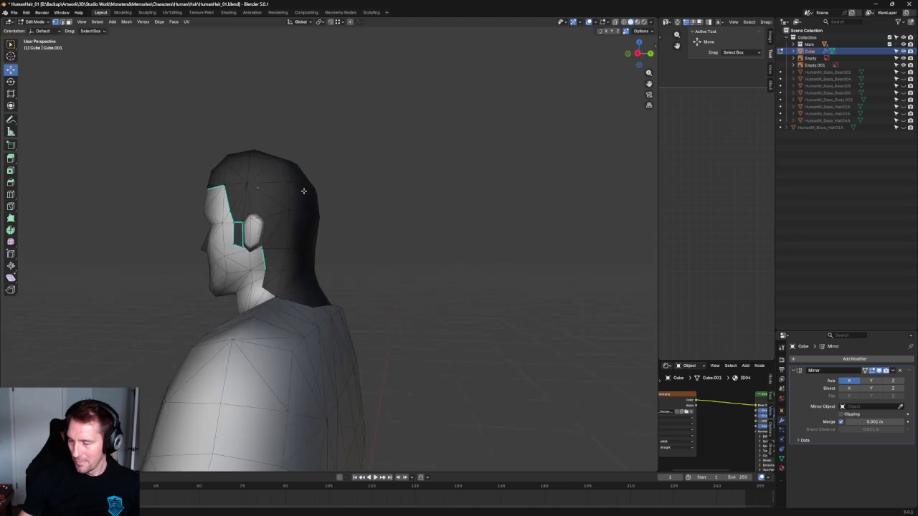
key("KP_3")
scroll(314, 199, "up", 3)
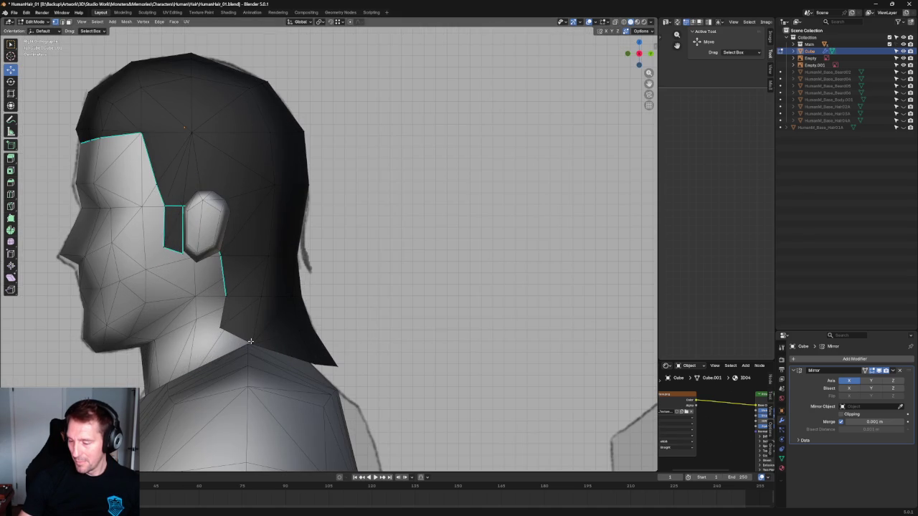
left_click_drag(251, 321, 251, 315)
scroll(390, 307, "down", 3)
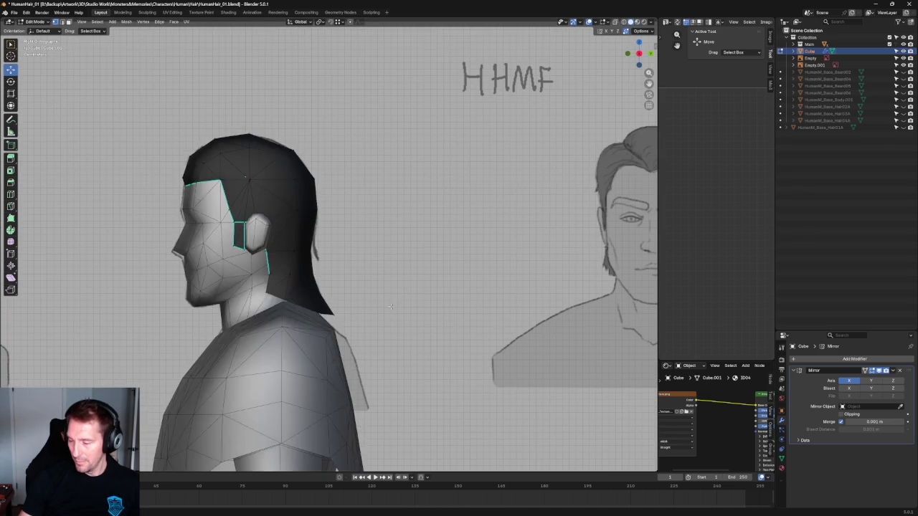
With X-ray on, shift a vertex sideways toward the reference hair edge.
key("alt+z")
scroll(390, 306, "up", 2)
scroll(189, 373, "up", 3)
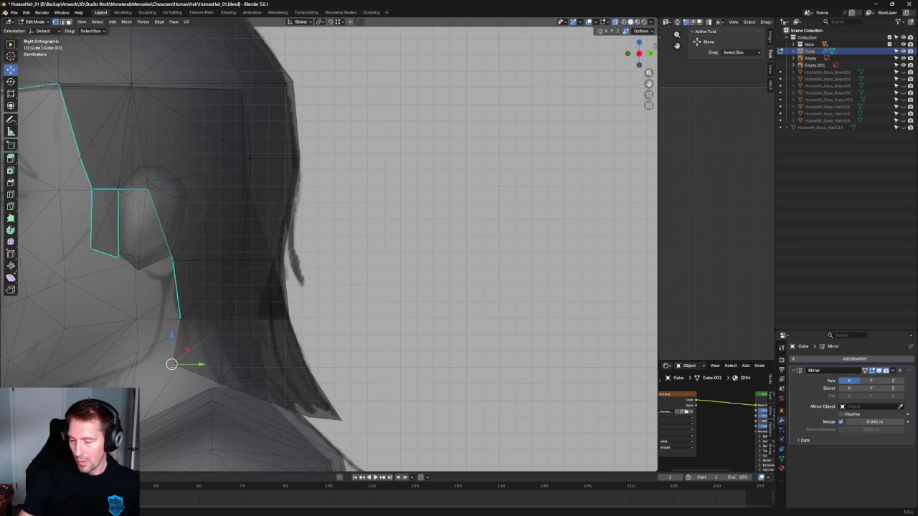
left_click_drag(200, 364, 179, 364)
key("alt+z")
scroll(318, 265, "down", 3)
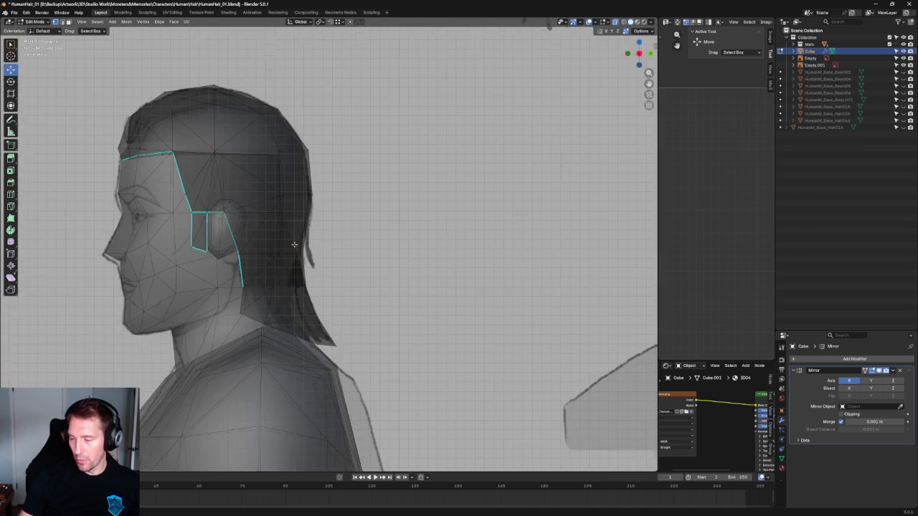
Compare the hair mesh against the reference by toggling X-ray and zooming.
scroll(318, 265, "up", 4)
key("alt+z")
key("alt+z")
scroll(317, 265, "down", 5)
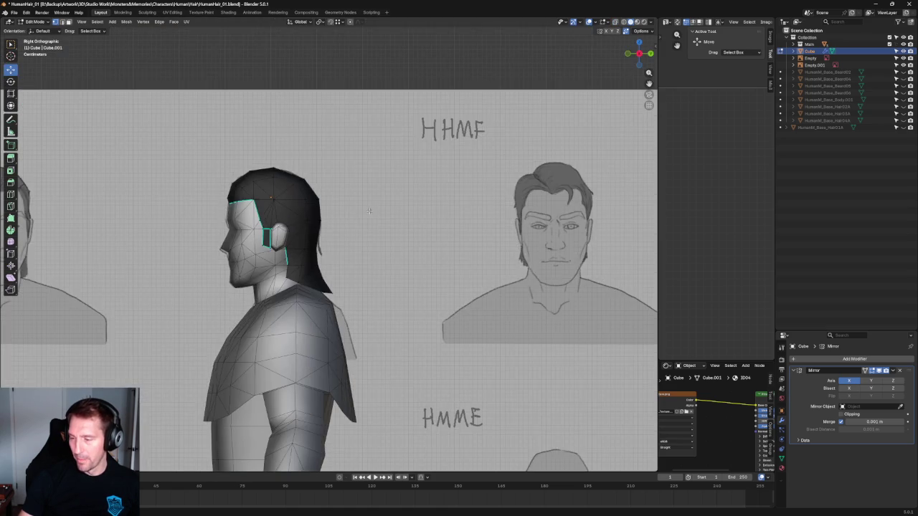
scroll(345, 207, "up", 4)
scroll(345, 206, "up", 2)
key("alt+z")
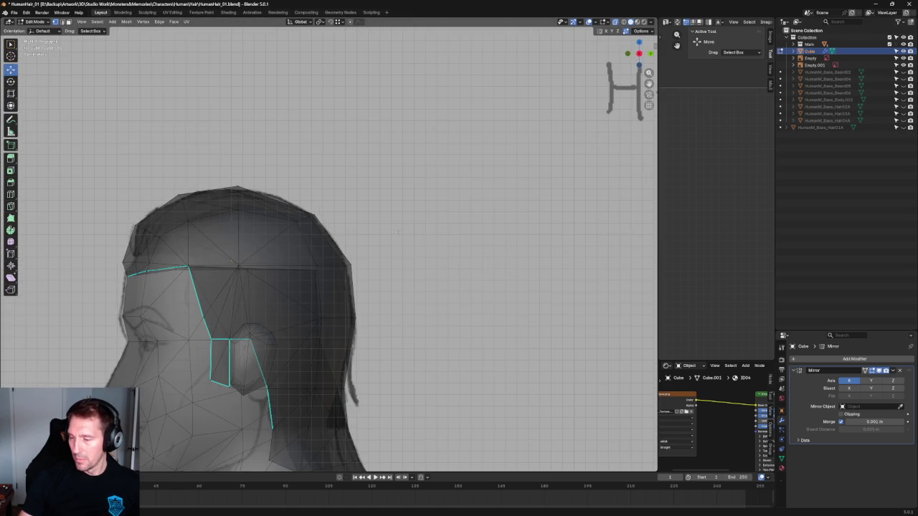
key("alt+z")
scroll(397, 232, "down", 4)
Back in the straight side view with X-ray, box-select the hair vertices near the ear.
middle_click_drag(424, 258, 431, 259)
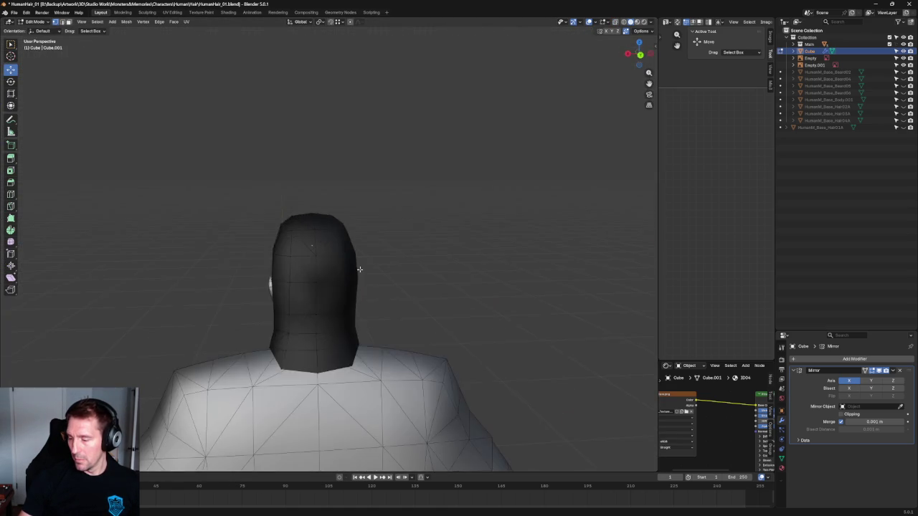
key("KP_3")
key("alt+z")
scroll(395, 258, "up", 5)
left_click_drag(420, 299, 268, 319)
scroll(487, 250, "down", 3)
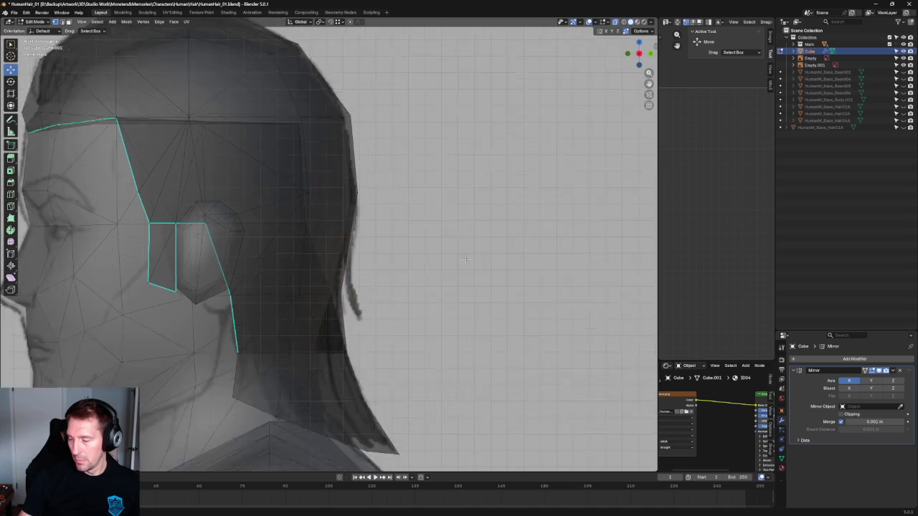
scroll(456, 261, "down", 2)
scroll(456, 260, "up", 4)
Nudge the ear-area vertices back along the hair edge toward the reference hairline.
key("alt+z")
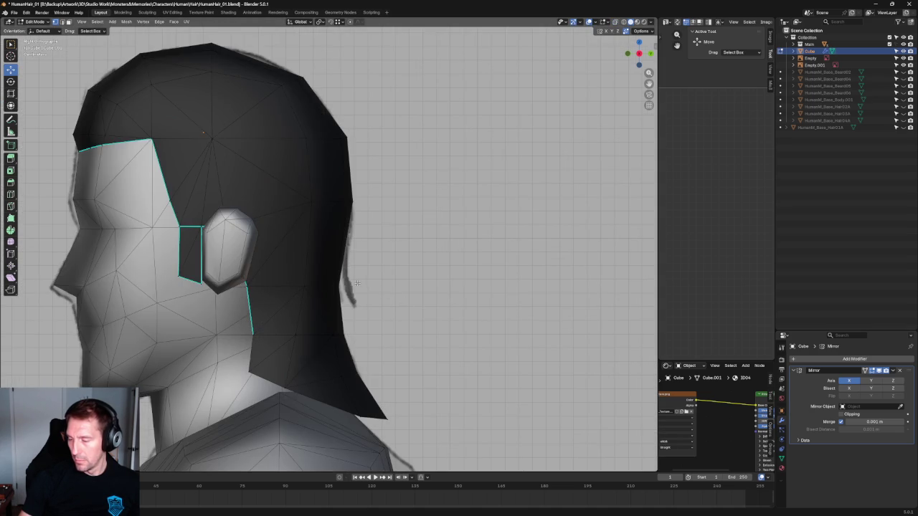
key("alt+z")
scroll(332, 289, "up", 4)
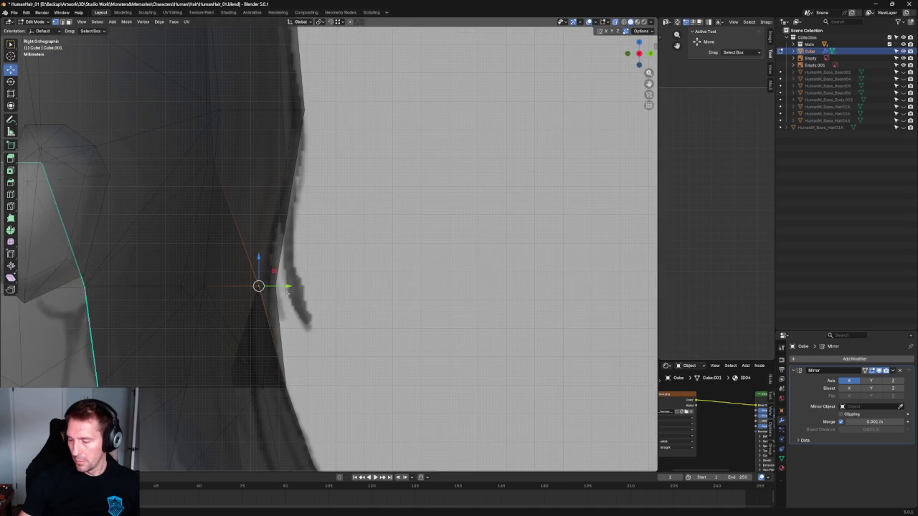
left_click_drag(279, 286, 270, 287)
scroll(296, 280, "down", 3)
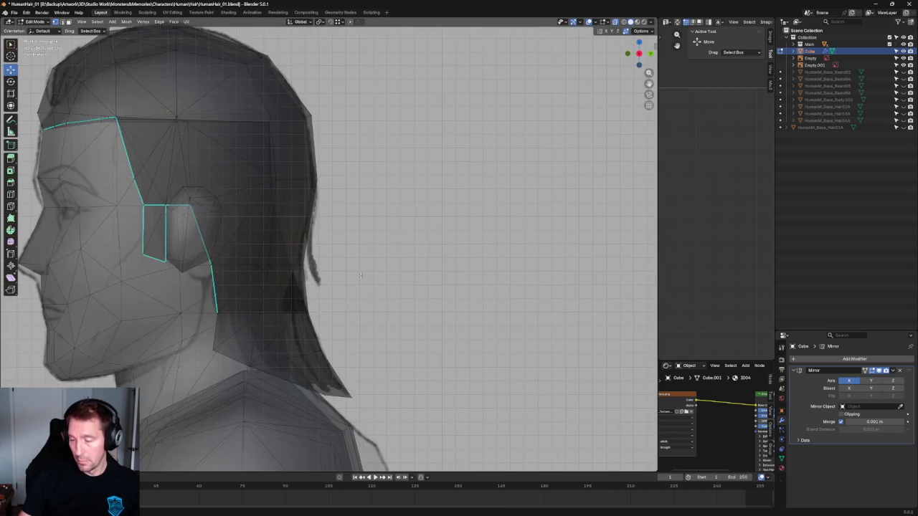
left_click(226, 273)
left_click_drag(248, 274, 260, 273)
scroll(287, 237, "down", 4)
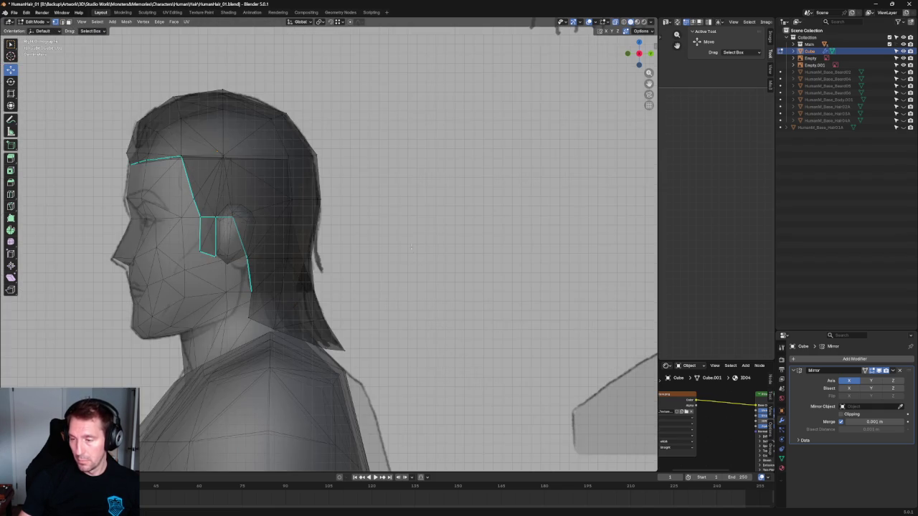
Select the horizontal crown edge loop and shift it vertically to tighten the cap top.
middle_click_drag(316, 208, 334, 192)
key("KP_3")
scroll(334, 192, "up", 3)
left_click_drag(291, 172, 73, 140)
left_click_drag(205, 119, 208, 113)
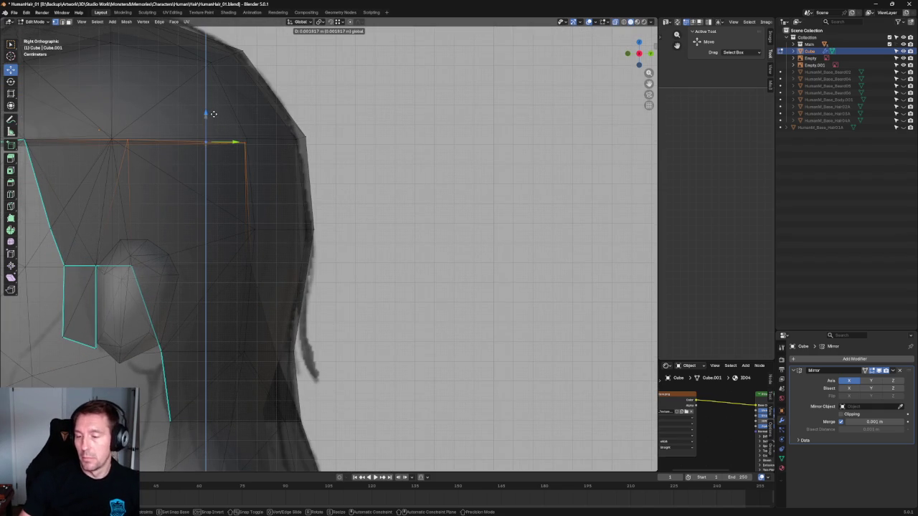
middle_click_drag(211, 113, 332, 146)
key("KP_3")
Turn off X-ray and orbit to an angled view of the back of the head.
scroll(332, 146, "down", 3)
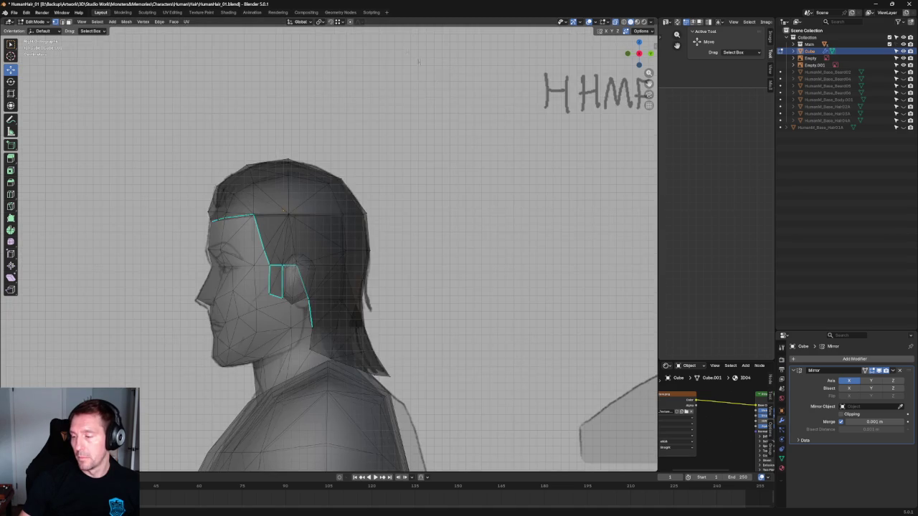
scroll(334, 172, "down", 2)
scroll(335, 196, "up", 1)
key("alt+z")
mouse_move(335, 196)
middle_mouse_down()
mouse_move(229, 185)
mouse_move(241, 155)
mouse_move(361, 220)
mouse_move(352, 197)
mouse_move(342, 267)
middle_mouse_up()
scroll(242, 155, "down", 3)
mouse_move(344, 270)
middle_mouse_down()
mouse_move(311, 283)
mouse_move(306, 298)
middle_mouse_up()
scroll(337, 273, "up", 3)
scroll(337, 273, "up", 2)
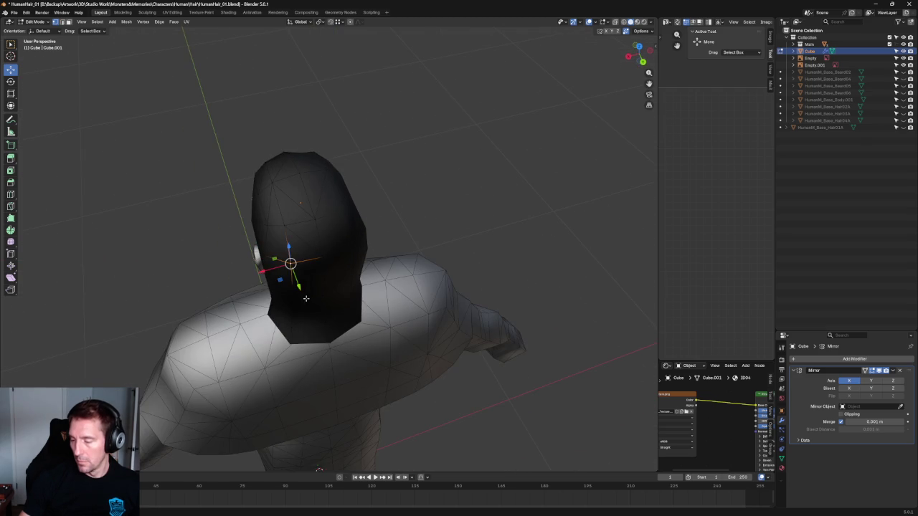
With X-ray on, slide the selected back-of-head vertices slightly along X.
key("alt+z")
middle_click_drag(283, 355, 286, 288)
left_click_drag(256, 293, 264, 293)
mouse_move(263, 294)
middle_mouse_down()
mouse_move(287, 301)
mouse_move(278, 387)
middle_mouse_up()
scroll(294, 309, "up", 3)
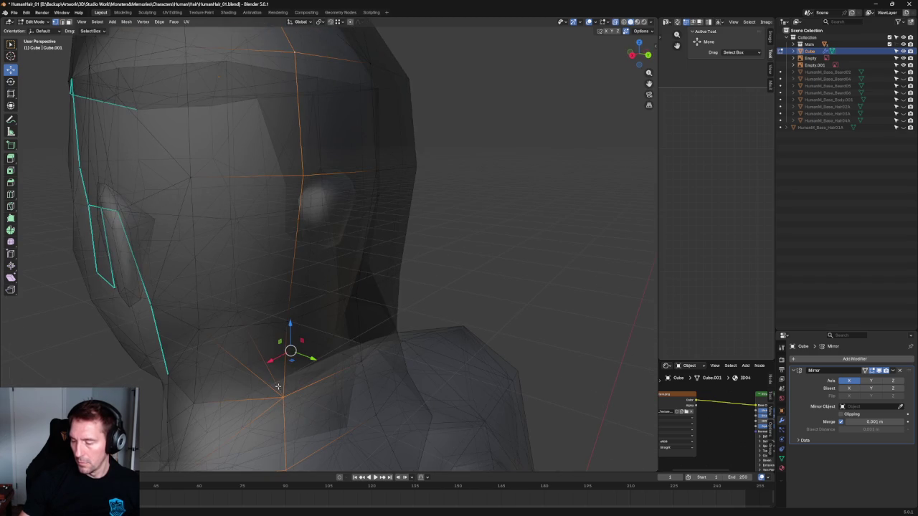
scroll(302, 318, "down", 4)
mouse_move(302, 317)
middle_mouse_down()
mouse_move(236, 308)
mouse_move(215, 316)
middle_mouse_up()
left_click_drag(216, 314, 219, 316)
mouse_move(219, 316)
middle_mouse_down()
mouse_move(253, 284)
mouse_move(256, 301)
middle_mouse_up()
In Back view, nudge the selected and top-left cap vertices inward along X, then check with X-ray.
key("grave")
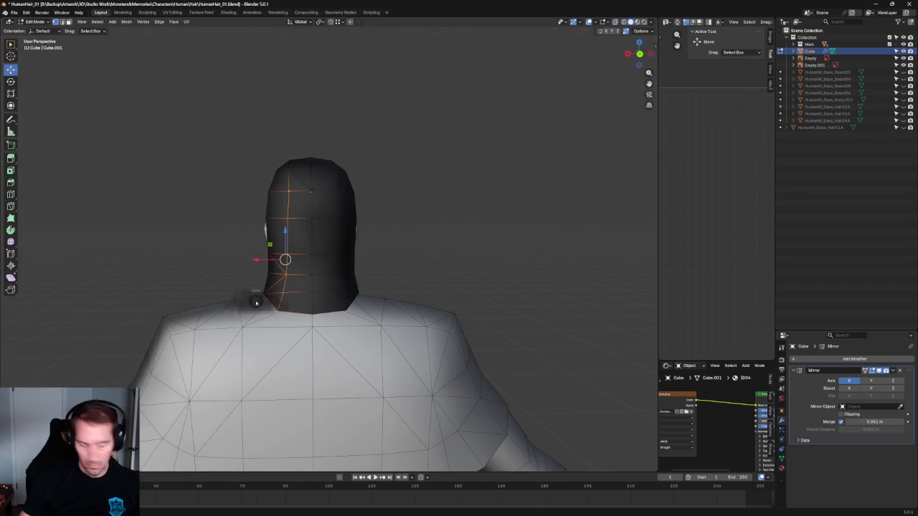
left_click(286, 239)
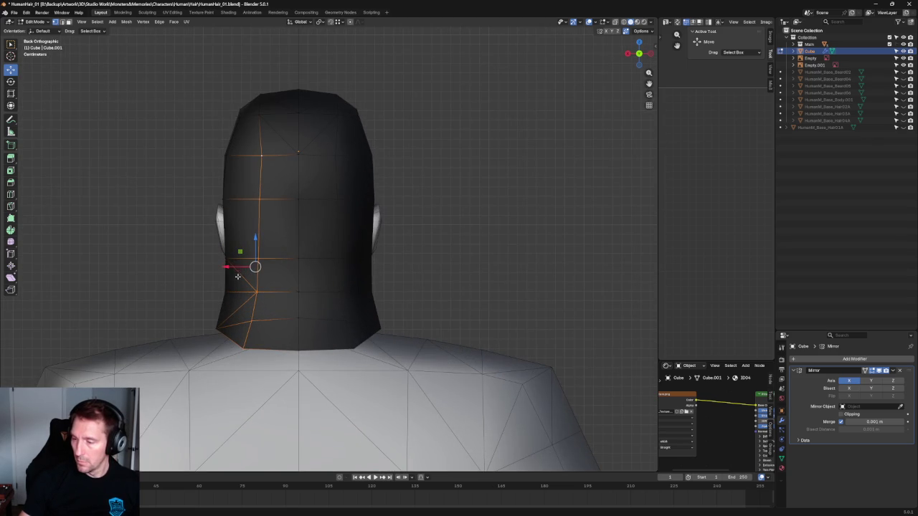
left_click_drag(238, 267, 235, 267)
left_click(259, 114)
left_click_drag(234, 116, 234, 117)
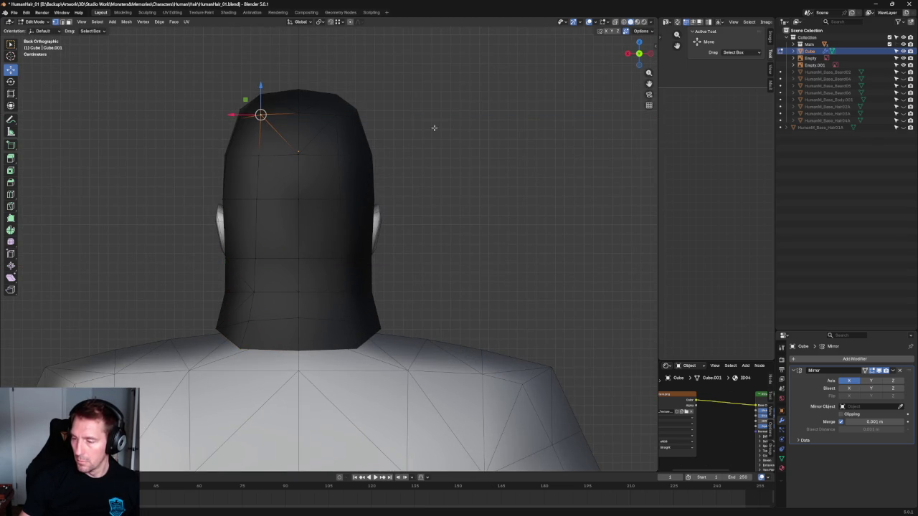
left_click(317, 151)
key("alt+z")
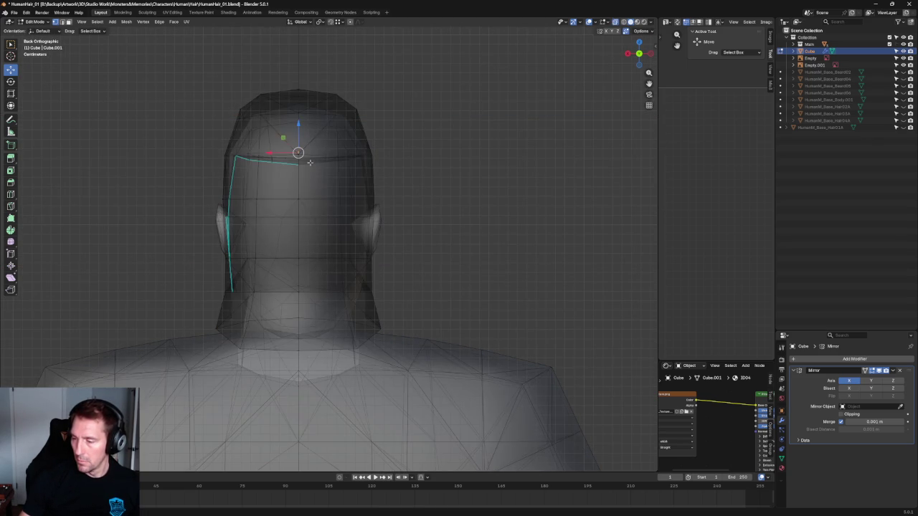
key("alt+z")
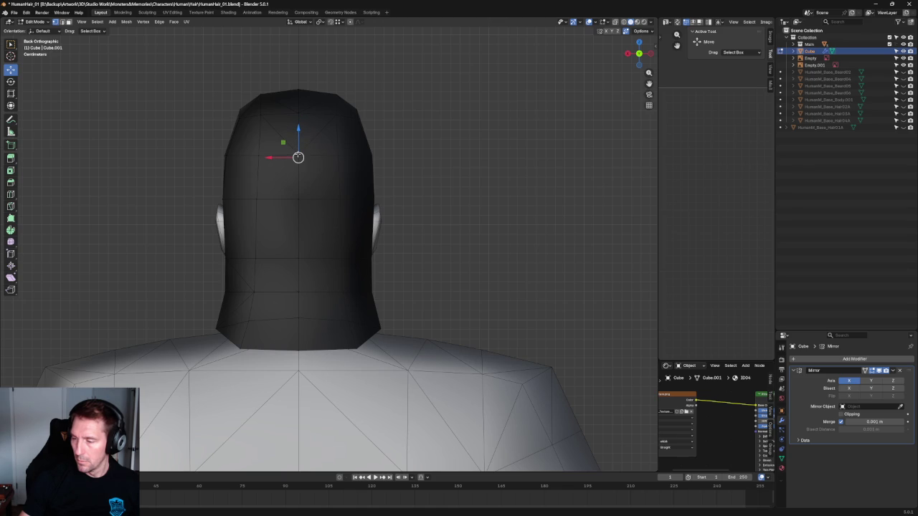
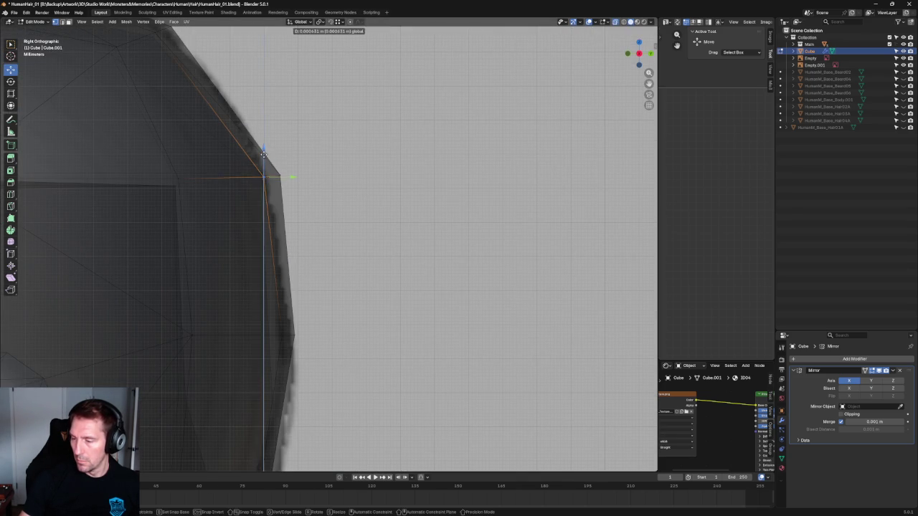
Nudge the selected hair-cap edge vertices along X to line them up, toggling X-ray to check.
scroll(357, 208, "down", 10)
key("alt+z")
mouse_move(372, 257)
middle_mouse_down()
mouse_move(442, 229)
mouse_move(375, 213)
mouse_move(376, 268)
mouse_move(371, 207)
middle_mouse_up()
scroll(369, 208, "up", 1)
scroll(369, 208, "up", 3)
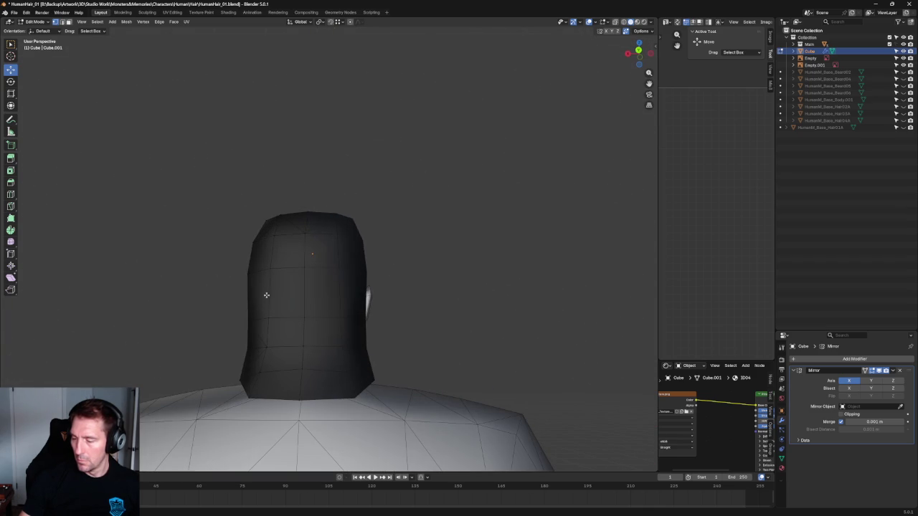
left_click_drag(240, 271, 242, 270)
left_click_drag(242, 318, 246, 317)
key("alt+z")
mouse_move(203, 282)
middle_mouse_down()
mouse_move(252, 294)
mouse_move(220, 317)
mouse_move(229, 287)
middle_mouse_up()
key("alt+z")
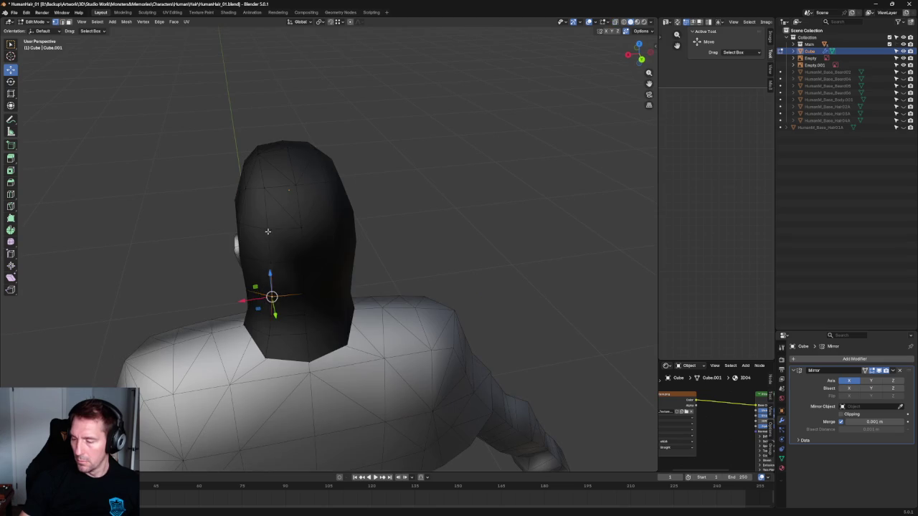
left_click_drag(239, 234, 243, 235)
Leave Edit Mode and drag the viewport border left to widen the UV and shader editors.
mouse_move(434, 191)
middle_mouse_down()
mouse_move(403, 221)
mouse_move(392, 140)
mouse_move(306, 276)
mouse_move(297, 272)
mouse_move(319, 276)
mouse_move(413, 228)
mouse_move(406, 164)
mouse_move(393, 174)
mouse_move(483, 198)
mouse_move(539, 192)
mouse_move(485, 229)
mouse_move(432, 208)
mouse_move(470, 194)
middle_mouse_up()
key("Tab")
key("Tab")
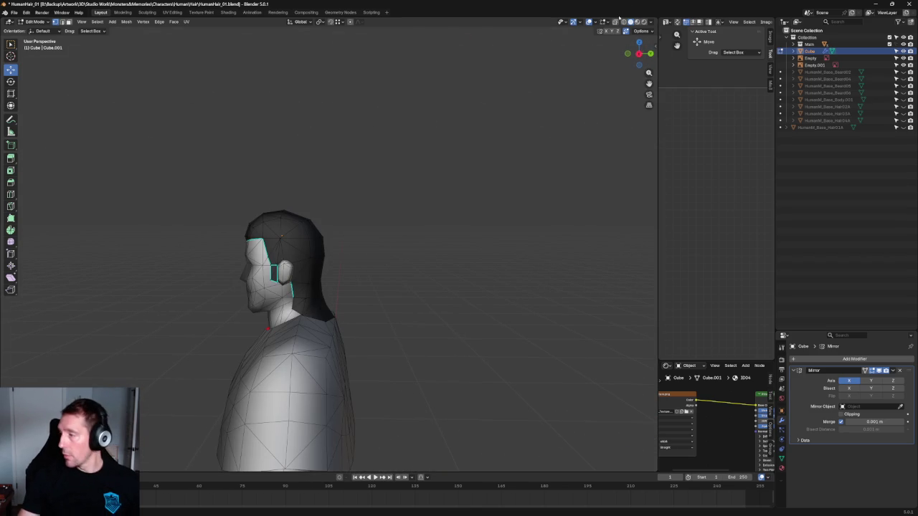
mouse_move(656, 137)
left_mouse_down()
mouse_move(443, 160)
mouse_move(386, 215)
left_mouse_up()
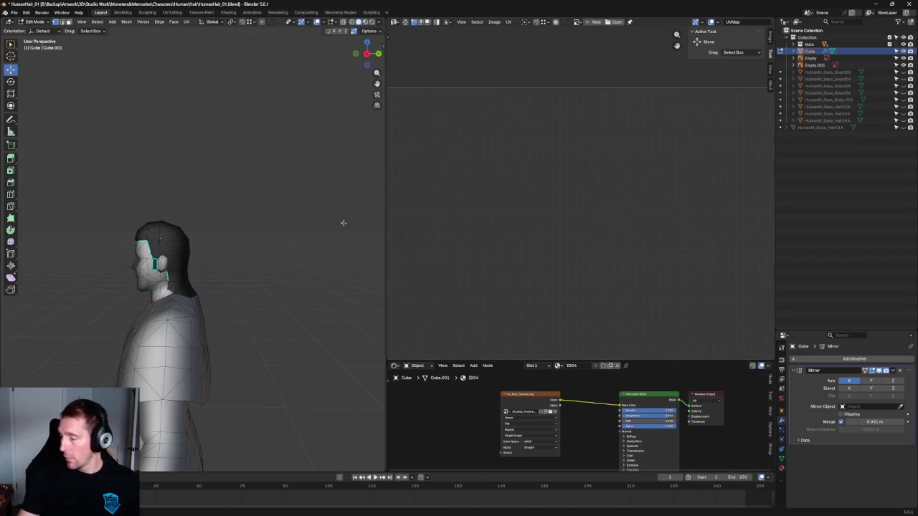
Mark the selected front edge loop of the hair cap as a seam.
middle_click_drag(231, 228, 252, 205)
scroll(244, 205, "up", 6)
mouse_move(213, 143)
middle_mouse_down()
mouse_move(183, 206)
mouse_move(181, 243)
middle_mouse_up()
scroll(183, 205, "down", 4)
scroll(180, 243, "up", 4)
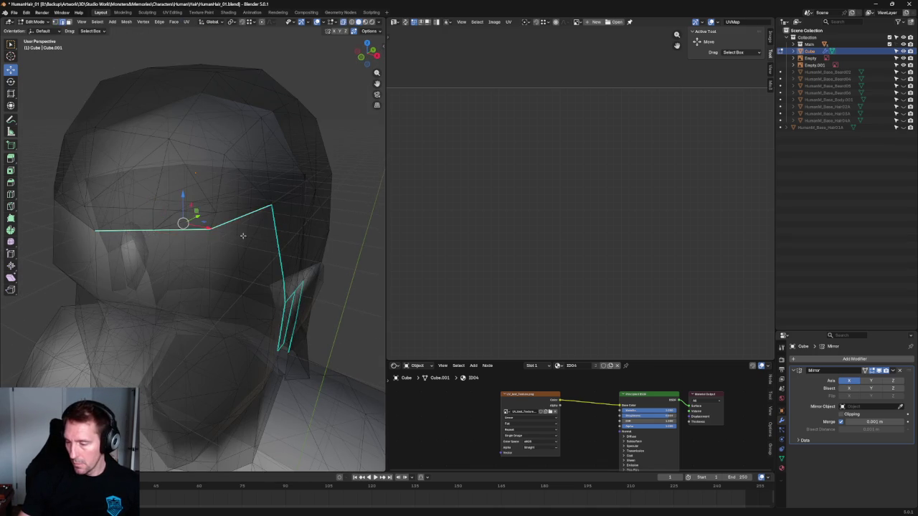
middle_click_drag(243, 235, 120, 212)
middle_click_drag(125, 246, 171, 231)
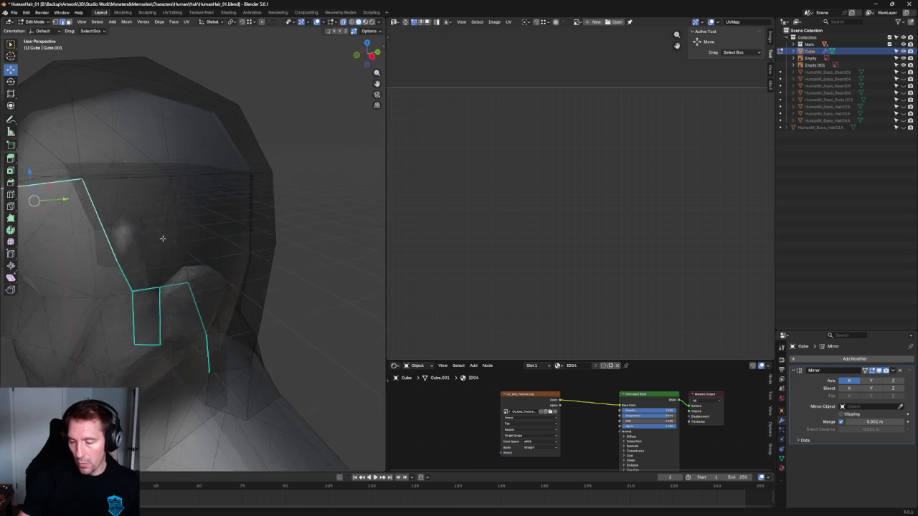
scroll(171, 230, "up", 3)
scroll(171, 230, "up", 2)
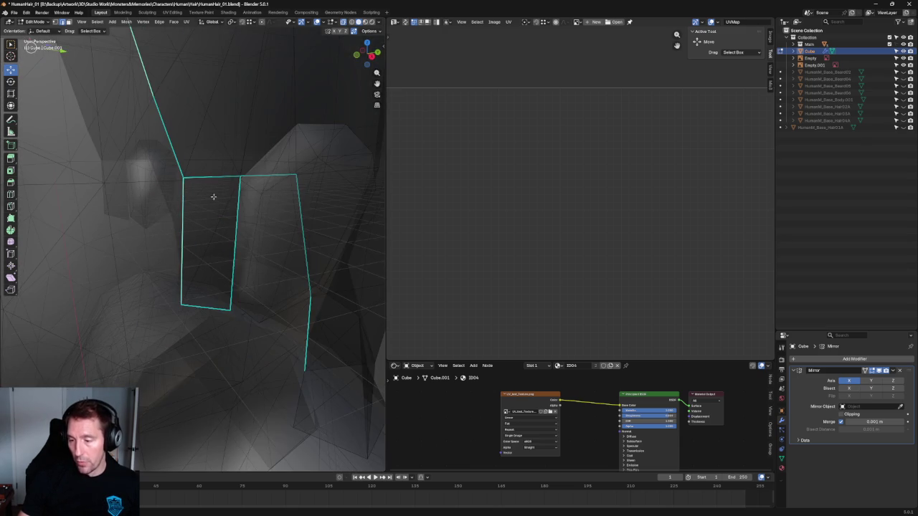
middle_click_drag(213, 196, 180, 287)
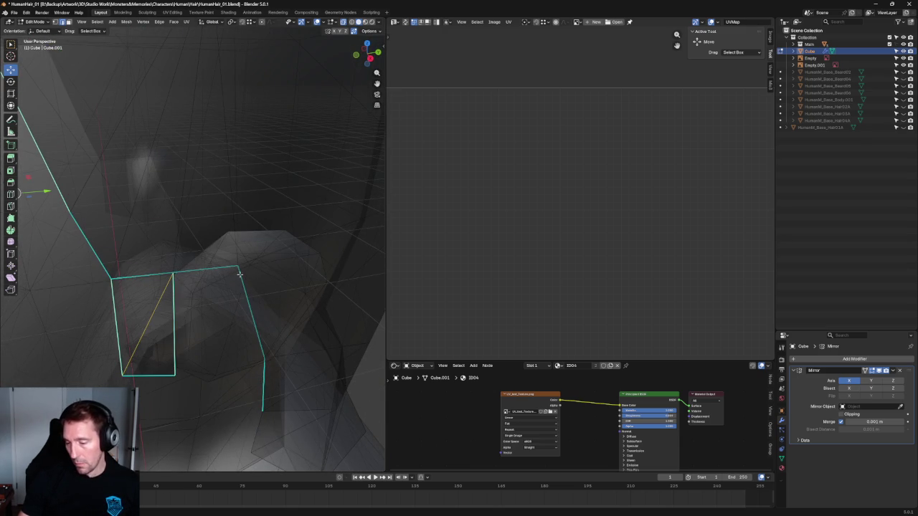
mouse_move(275, 285)
middle_mouse_down()
mouse_move(258, 256)
mouse_move(283, 269)
mouse_move(268, 266)
middle_mouse_up()
scroll(166, 225, "down", 6)
right_click(166, 224)
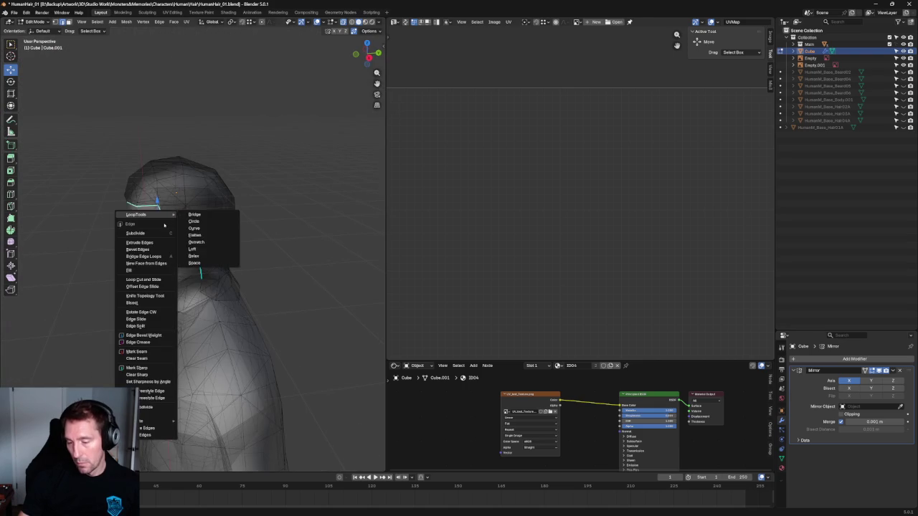
left_click(147, 349)
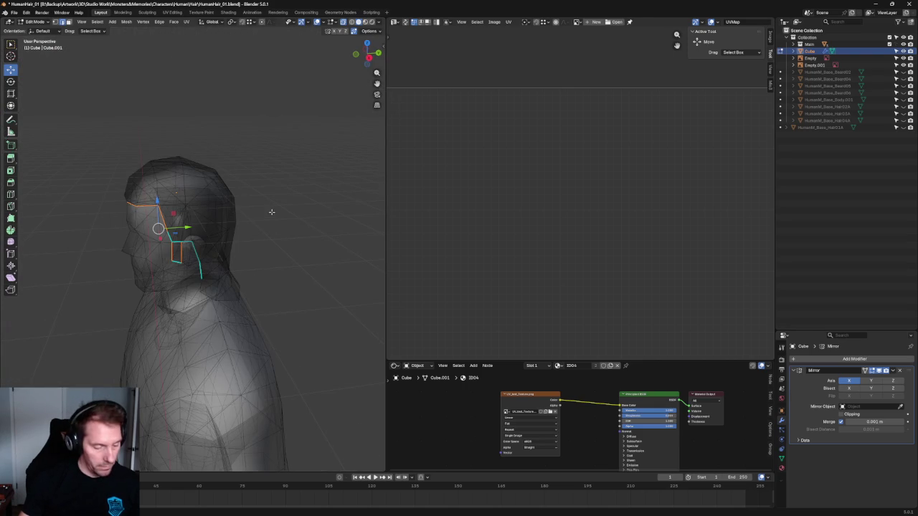
Select the edge beside the ear tab and mark it as a seam.
key("a")
scroll(272, 213, "up", 5)
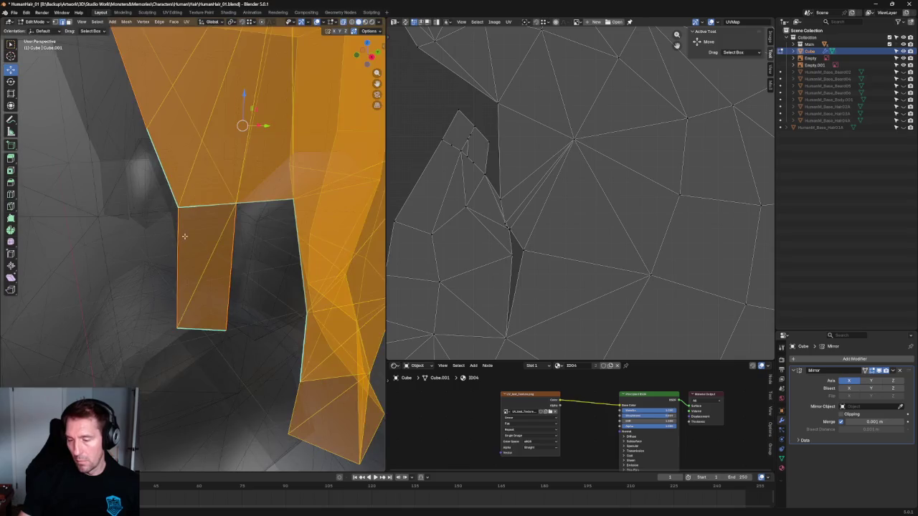
scroll(243, 258, "up", 3)
scroll(205, 337, "down", 3)
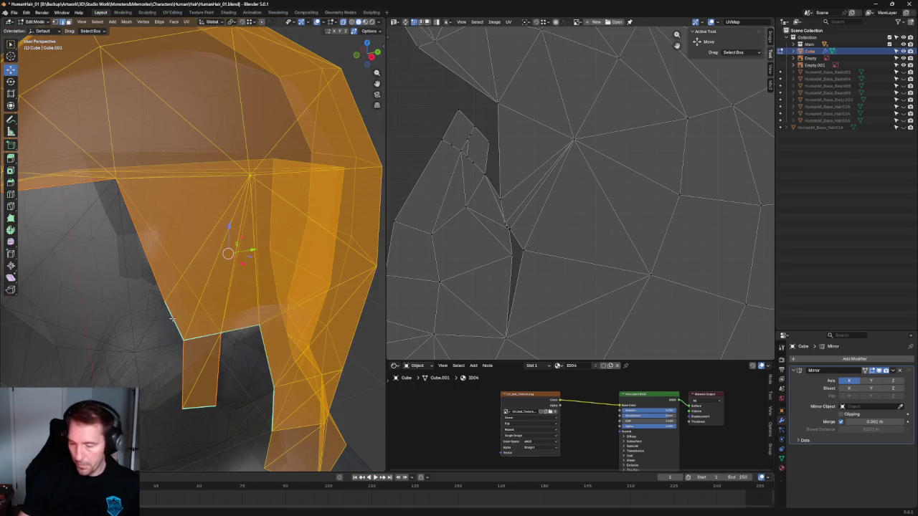
left_click(173, 319)
left_click(203, 344)
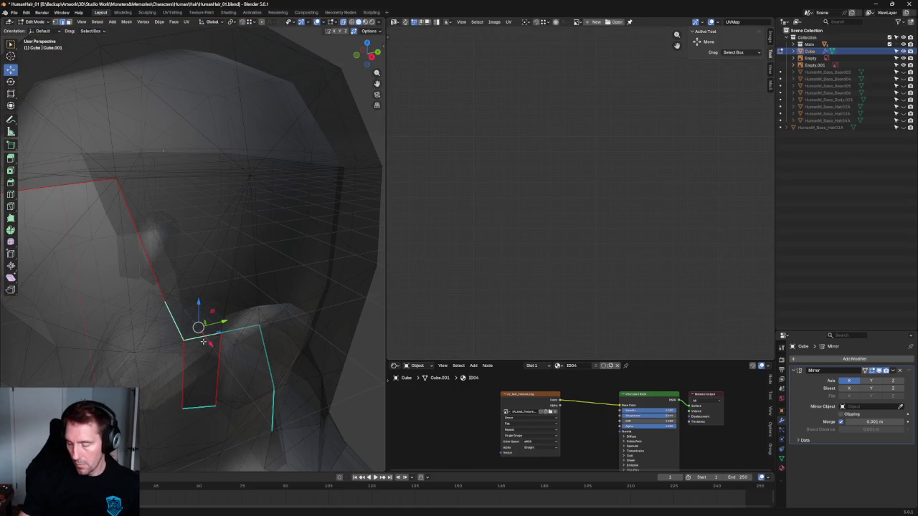
middle_click_drag(208, 364, 247, 242)
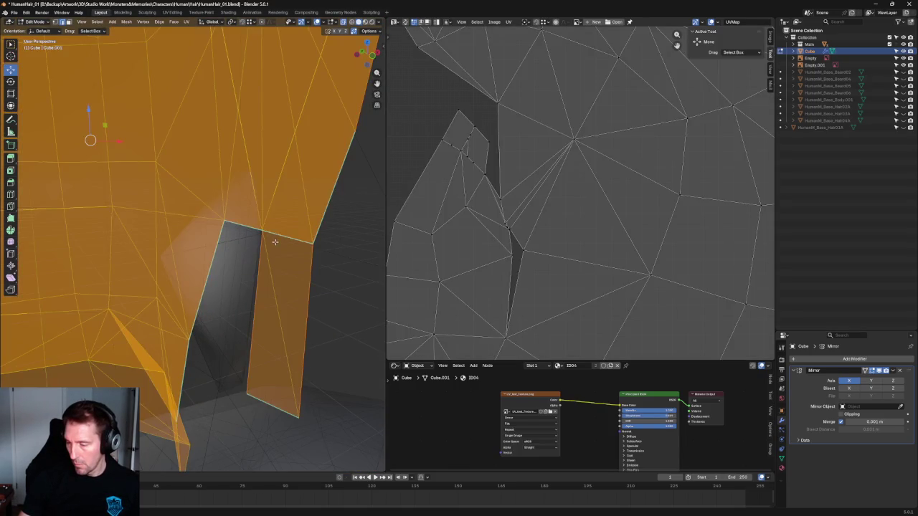
left_click(273, 244)
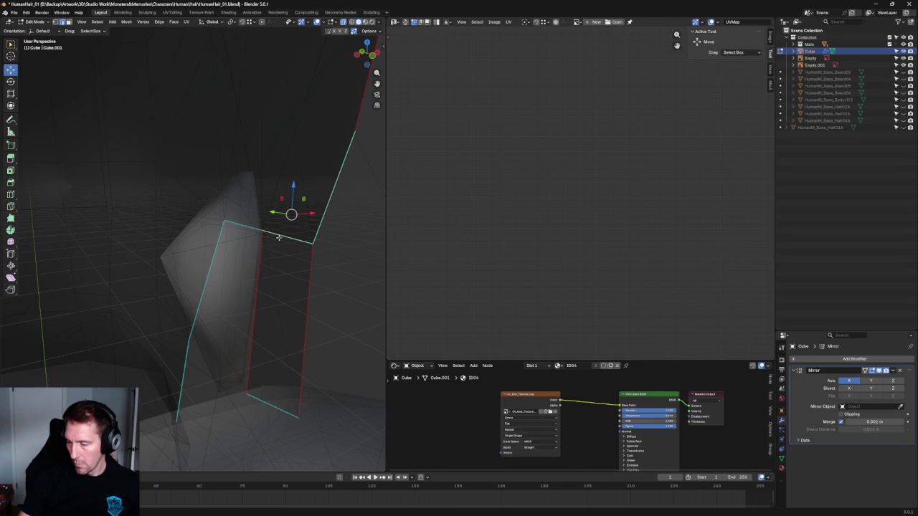
right_click(278, 237)
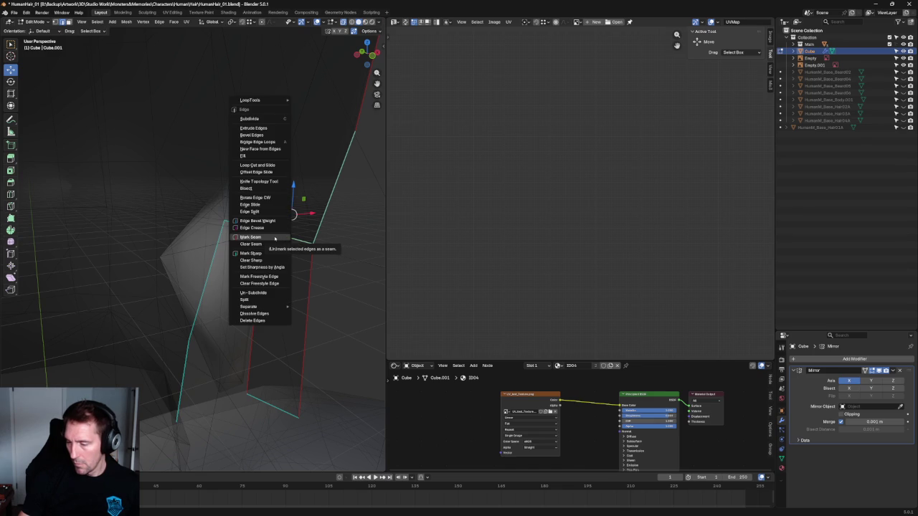
left_click(274, 238)
scroll(338, 295, "down", 5)
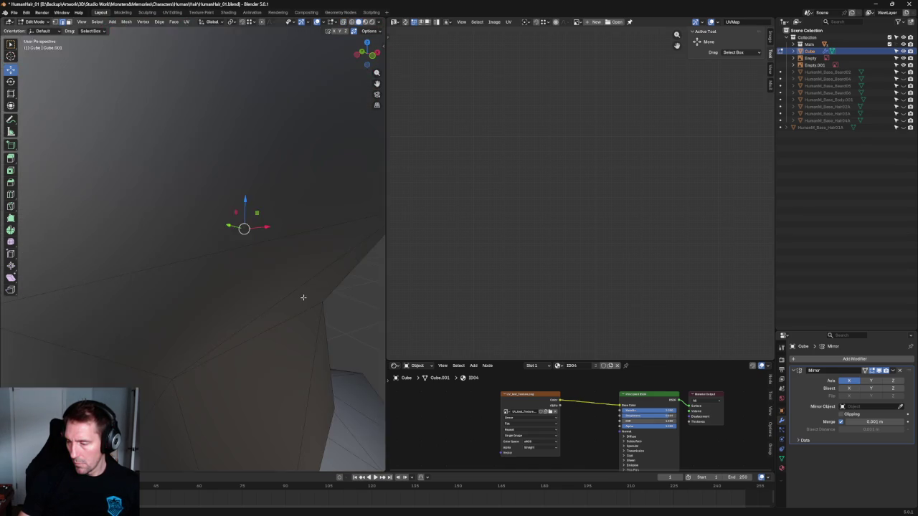
scroll(215, 240, "up", 5)
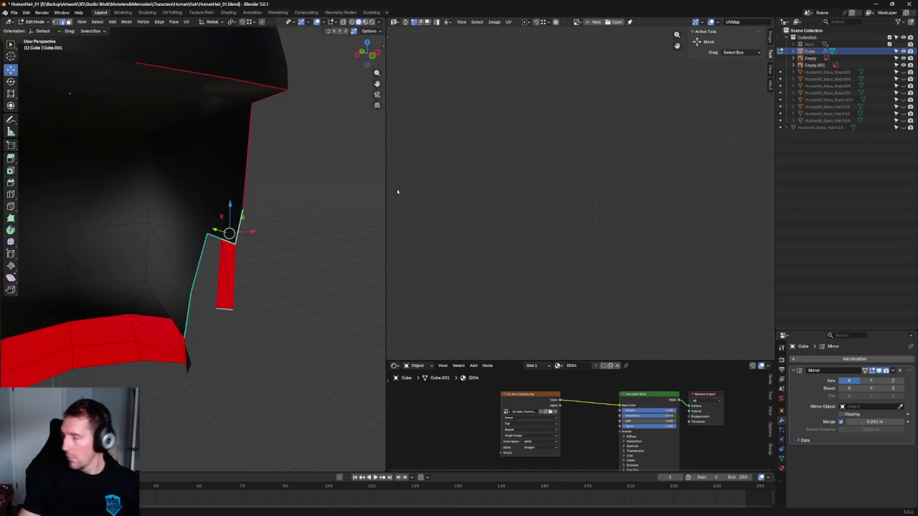
scroll(215, 240, "up", 1)
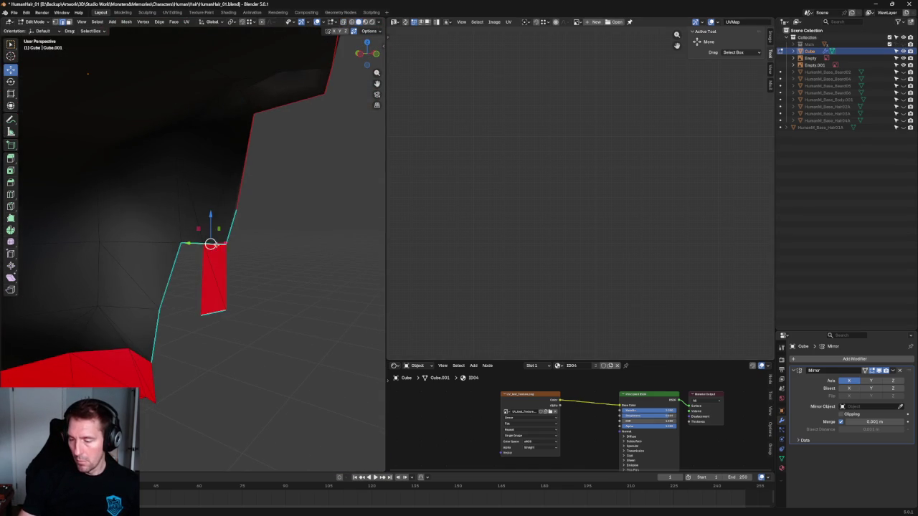
right_click(211, 244)
left_click(206, 244)
middle_click_drag(285, 273, 124, 366)
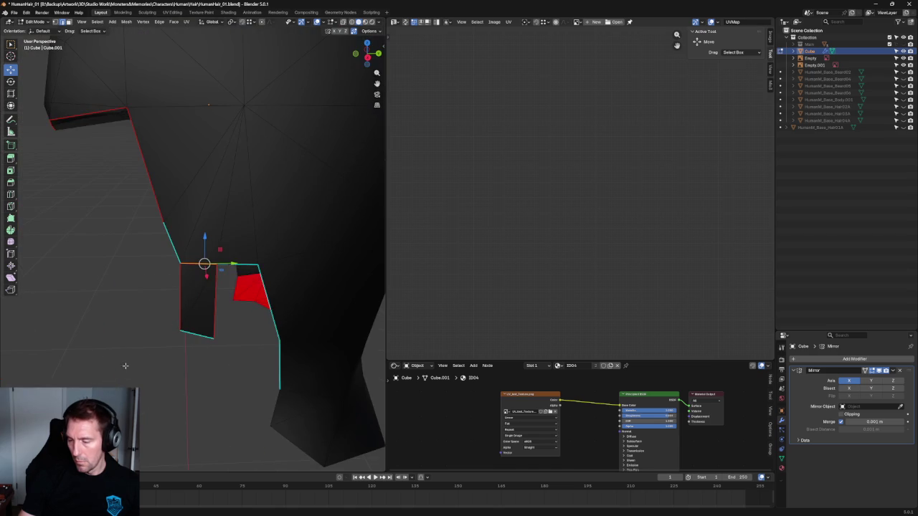
scroll(245, 296, "up", 1)
left_click(164, 242)
right_click(163, 244)
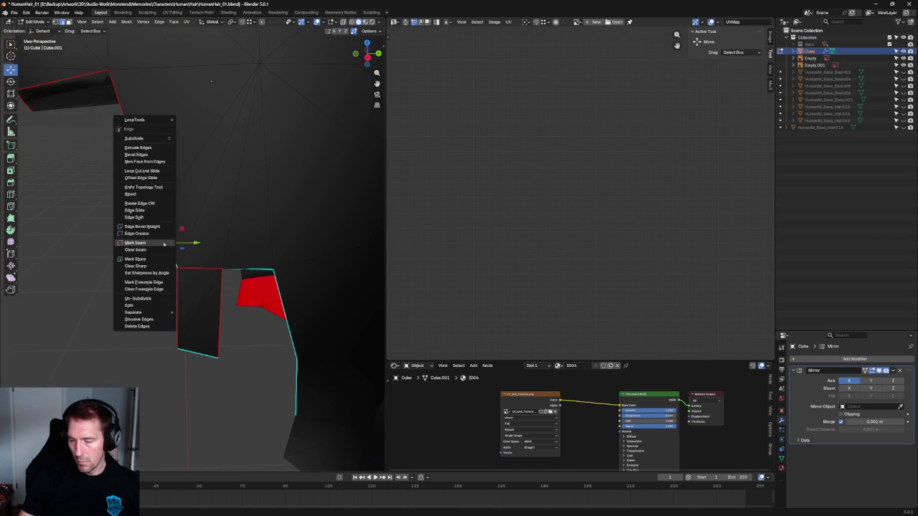
left_click(149, 243)
scroll(164, 319, "down", 5)
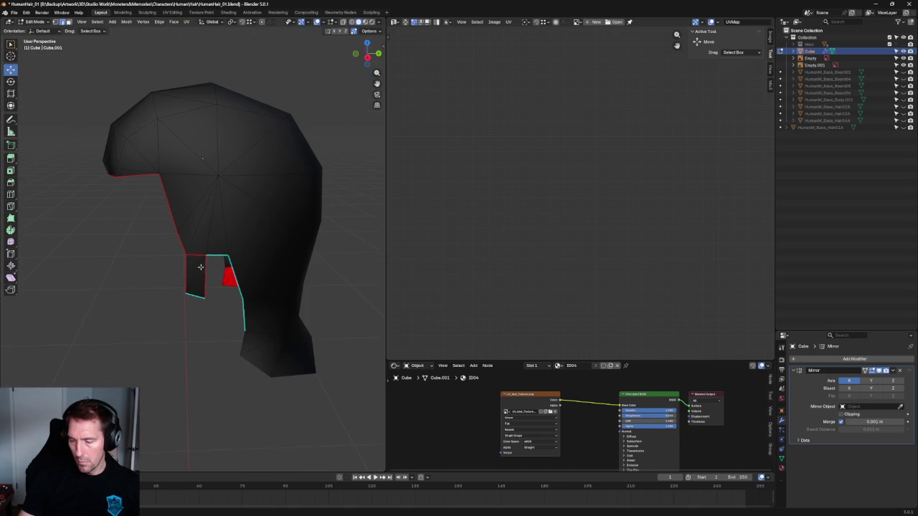
scroll(201, 267, "up", 5)
mouse_move(205, 291)
middle_mouse_down()
mouse_move(211, 307)
mouse_move(242, 303)
middle_mouse_up()
key("g")
right_click(250, 344)
mouse_move(236, 348)
middle_mouse_down()
mouse_move(295, 355)
mouse_move(266, 373)
mouse_move(259, 348)
mouse_move(46, 359)
middle_mouse_up()
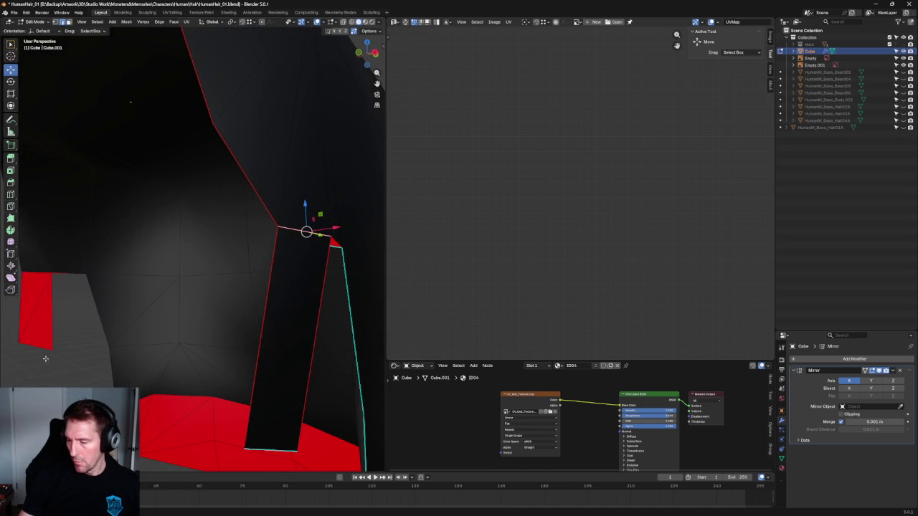
left_click_drag(329, 247, 300, 249)
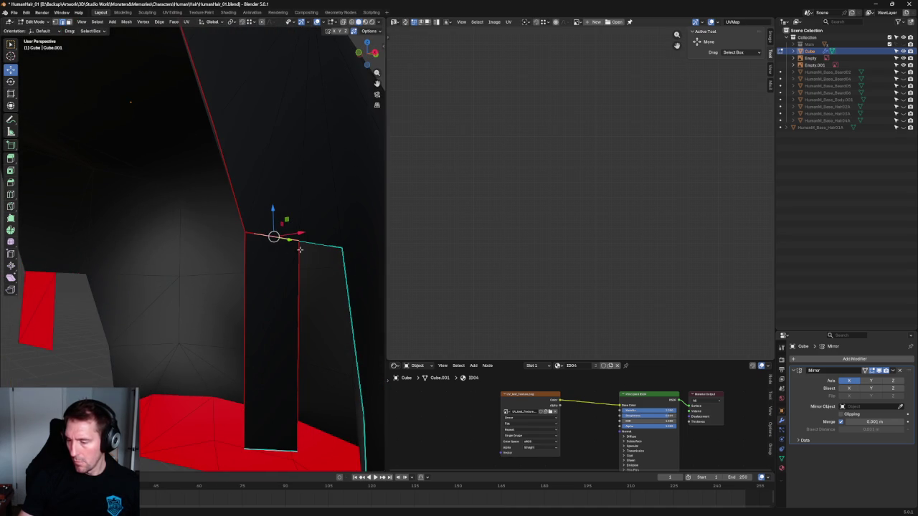
right_click(271, 239)
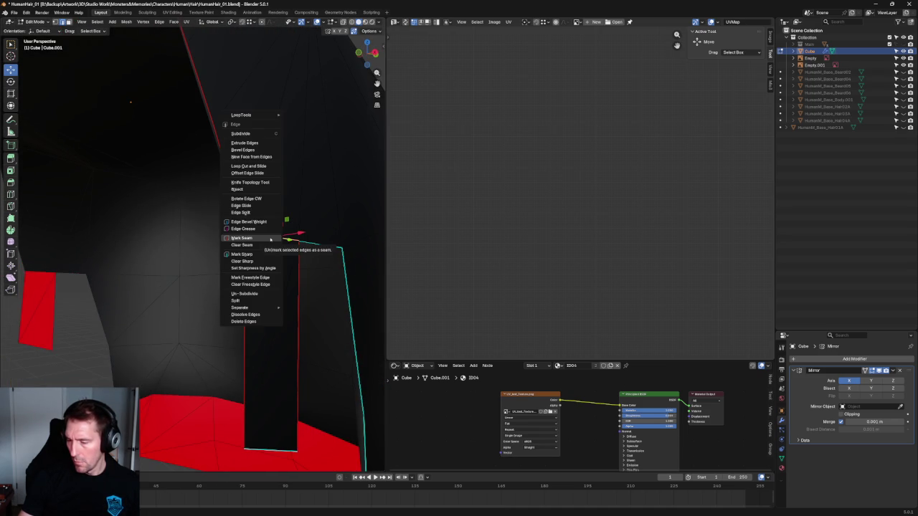
mouse_move(318, 256)
middle_mouse_down()
mouse_move(328, 352)
mouse_move(306, 386)
mouse_move(266, 297)
mouse_move(248, 347)
mouse_move(299, 322)
middle_mouse_up()
key("g")
key("x")
left_click(332, 303)
right_click(276, 238)
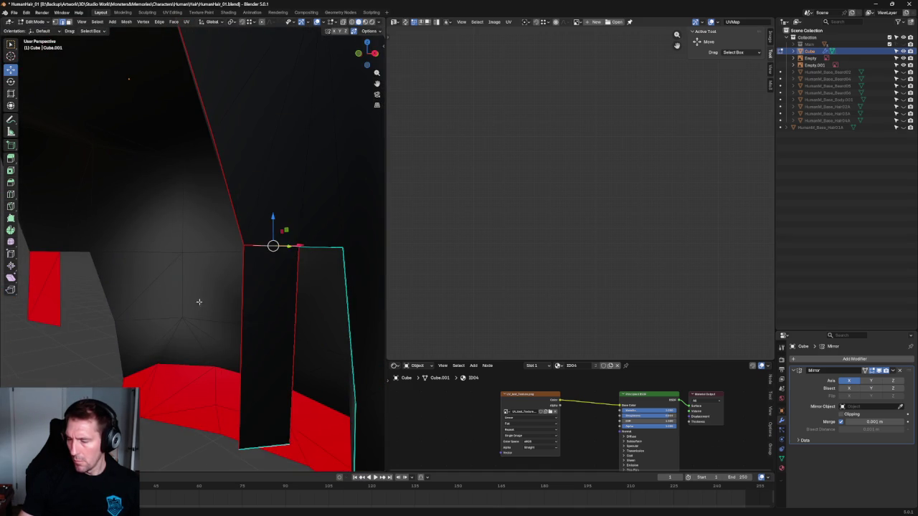
scroll(84, 373, "down", 3)
mouse_move(111, 383)
middle_mouse_down()
mouse_move(230, 385)
mouse_move(199, 375)
mouse_move(227, 345)
middle_mouse_up()
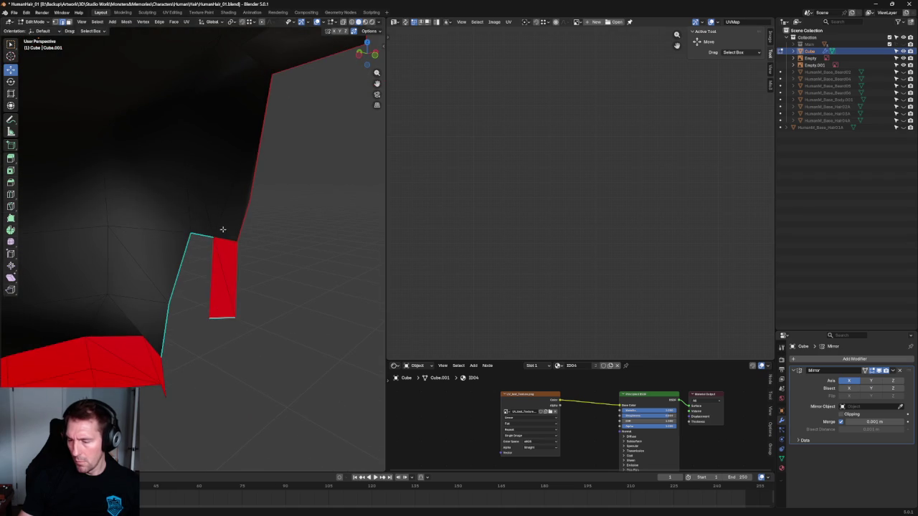
key("alt+z")
right_click(223, 252)
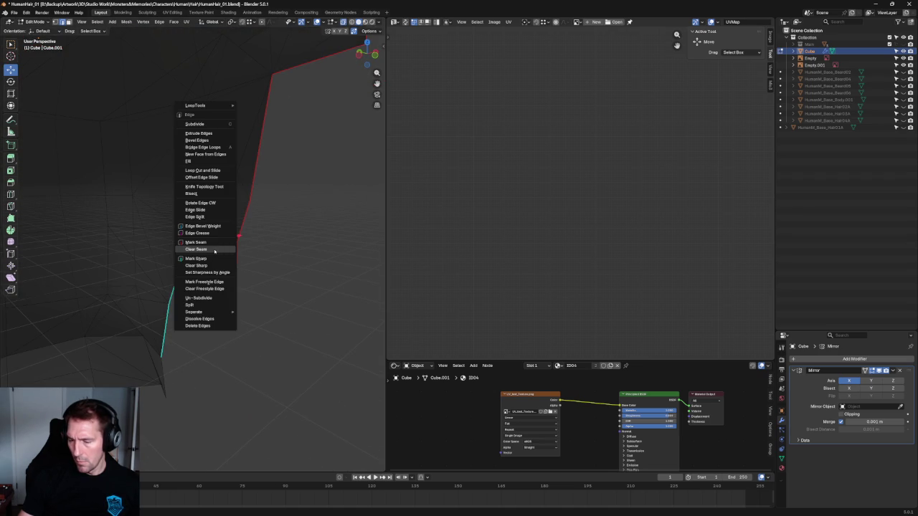
left_click(215, 249)
key("alt+z")
mouse_move(279, 275)
middle_mouse_down()
mouse_move(260, 236)
mouse_move(254, 262)
mouse_move(279, 230)
mouse_move(289, 237)
mouse_move(260, 280)
mouse_move(163, 294)
mouse_move(189, 303)
mouse_move(187, 311)
middle_mouse_up()
scroll(254, 266, "down", 4)
scroll(286, 305, "up", 5)
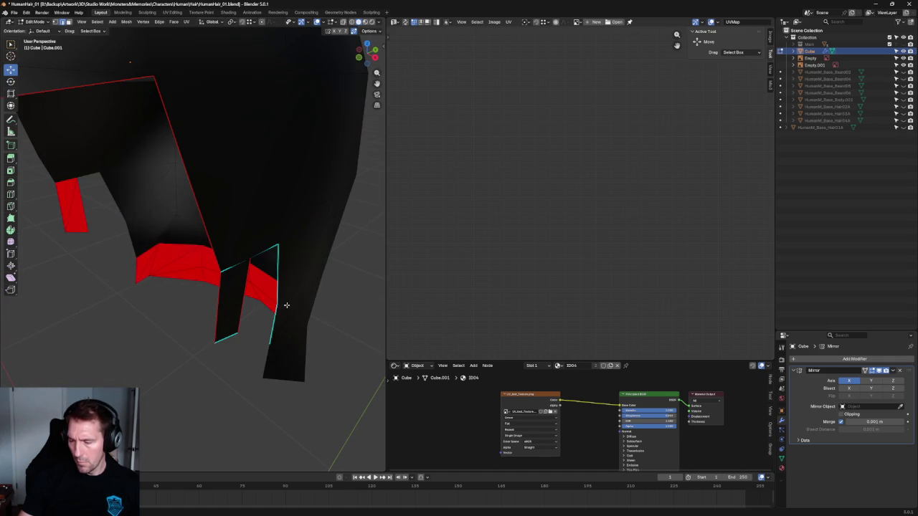
right_click(239, 304)
scroll(212, 390, "down", 4)
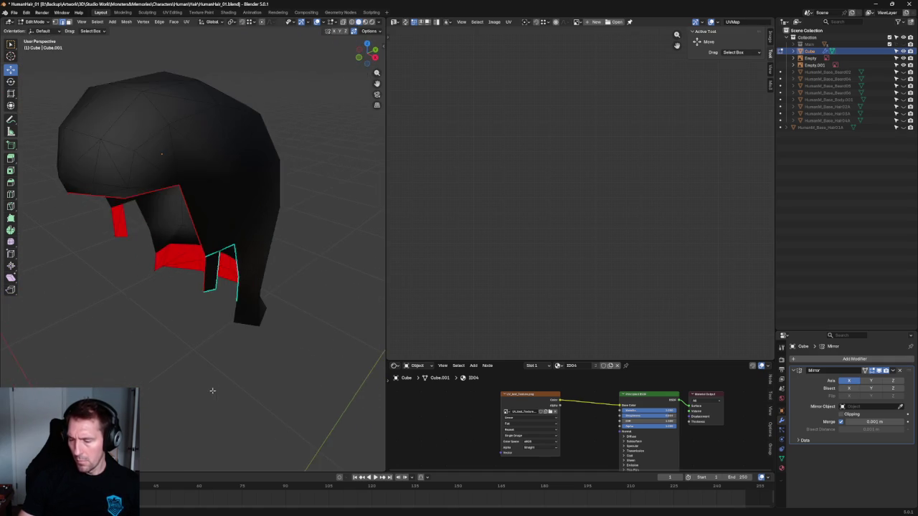
scroll(222, 381, "down", 2)
key("a")
Inspect the flap and try selecting vertices along the seam edge, then clear the selection.
scroll(660, 191, "down", 3)
scroll(635, 189, "down", 3)
scroll(636, 188, "up", 6)
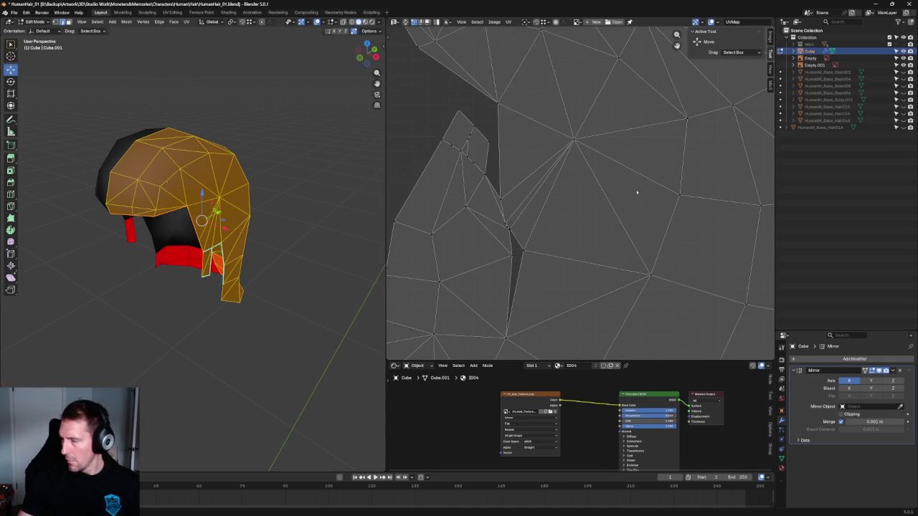
scroll(488, 155, "up", 4)
mouse_move(274, 199)
middle_mouse_down()
mouse_move(238, 167)
mouse_move(324, 151)
mouse_move(266, 148)
middle_mouse_up()
scroll(258, 192, "up", 6)
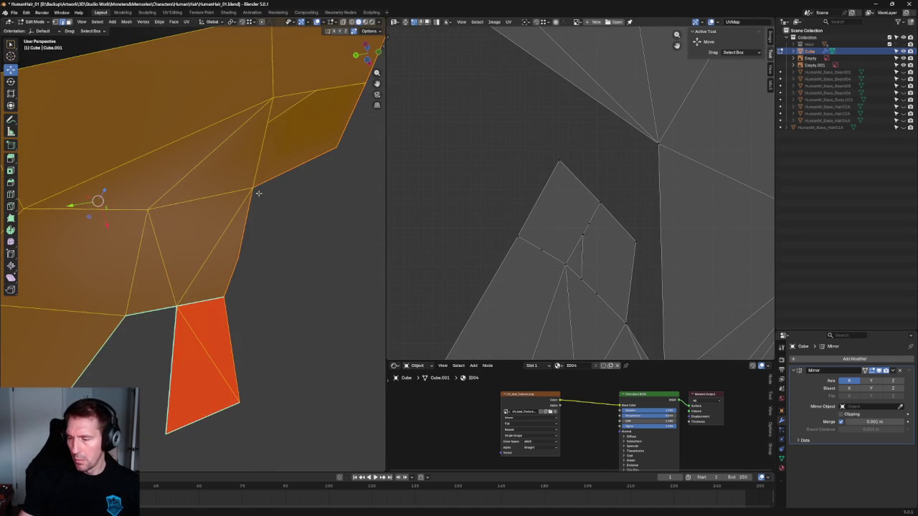
middle_click_drag(259, 193, 210, 215)
key("alt+a")
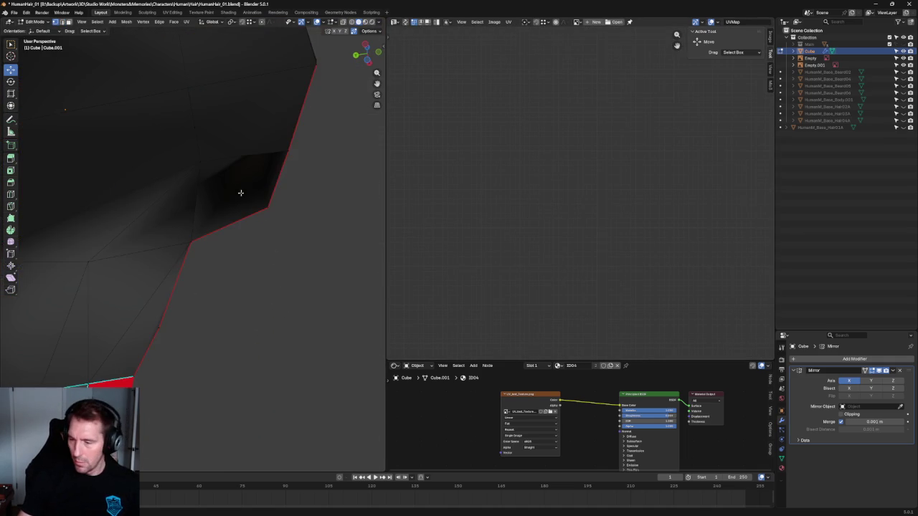
key("a")
left_click(208, 140)
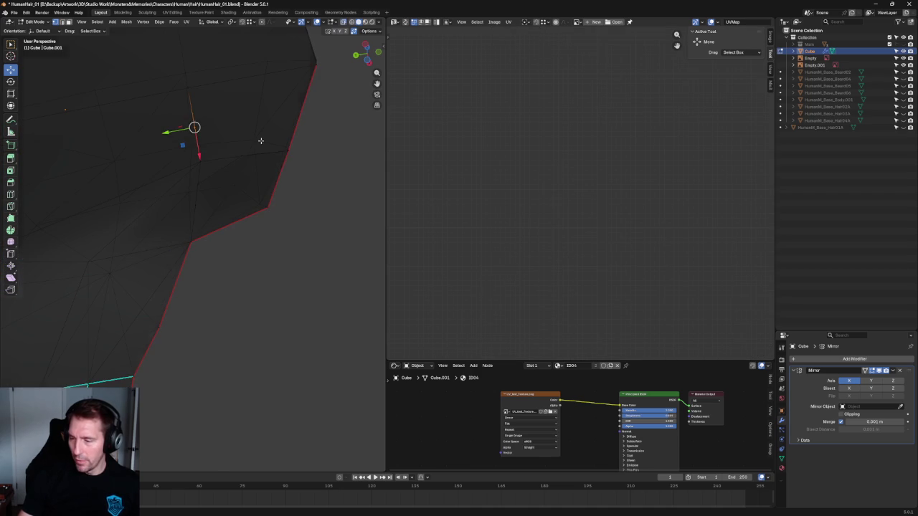
left_click(240, 165, "shift")
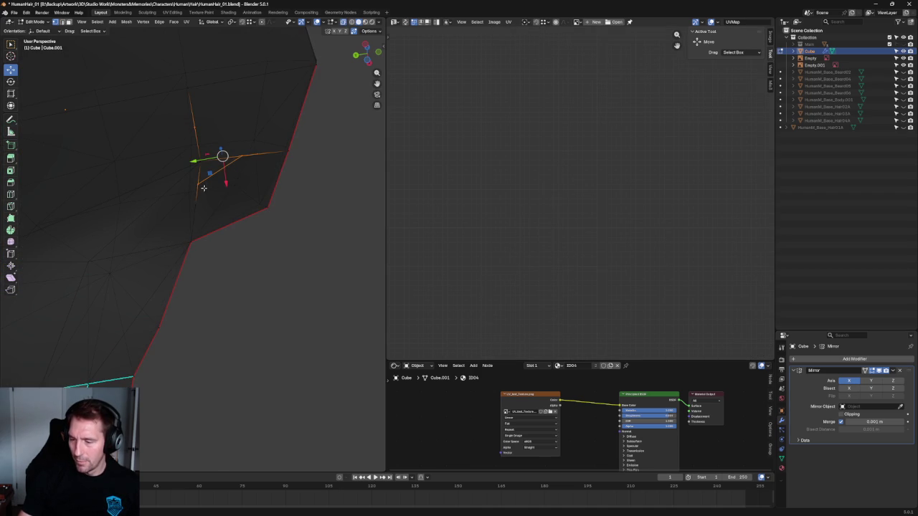
key("alt+a")
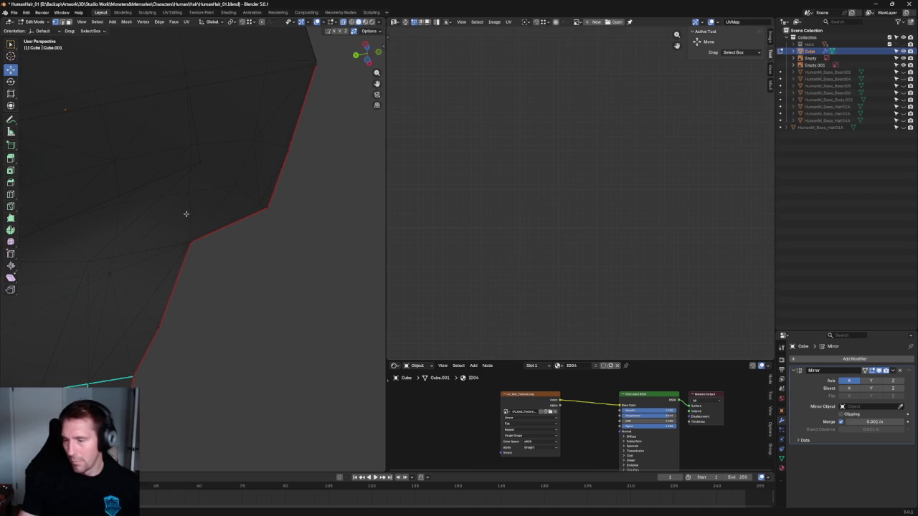
left_click(200, 163, "shift")
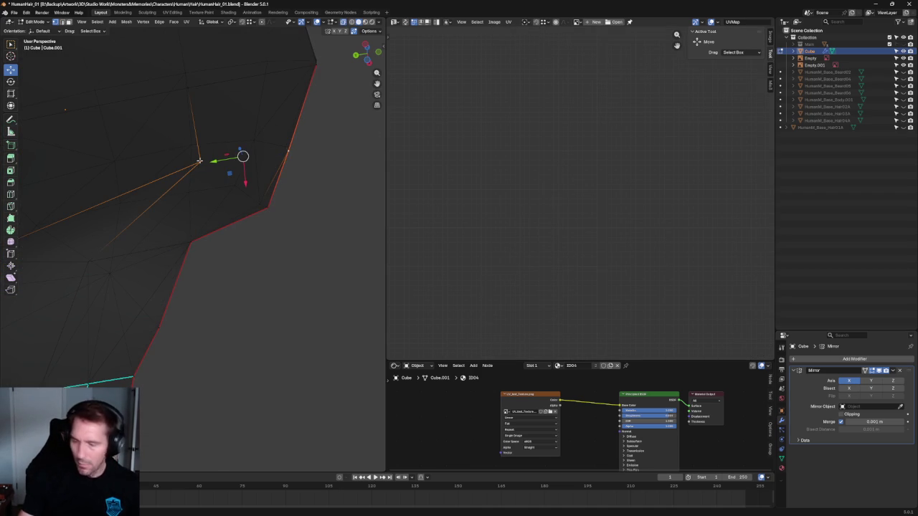
key("alt+a")
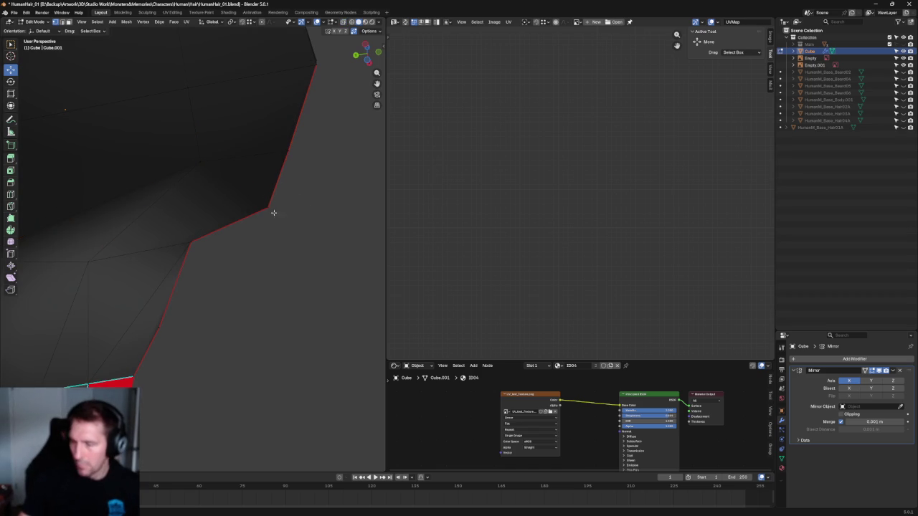
left_click(200, 163, "shift")
left_click(190, 243)
left_click(200, 162, "shift")
key("alt+a")
mouse_move(279, 260)
middle_mouse_down()
mouse_move(293, 232)
mouse_move(285, 193)
mouse_move(189, 278)
mouse_move(203, 260)
mouse_move(279, 272)
middle_mouse_up()
Select the whole cap and re-unwrap it with U > Unwrap, then deselect the UV island.
key("a")
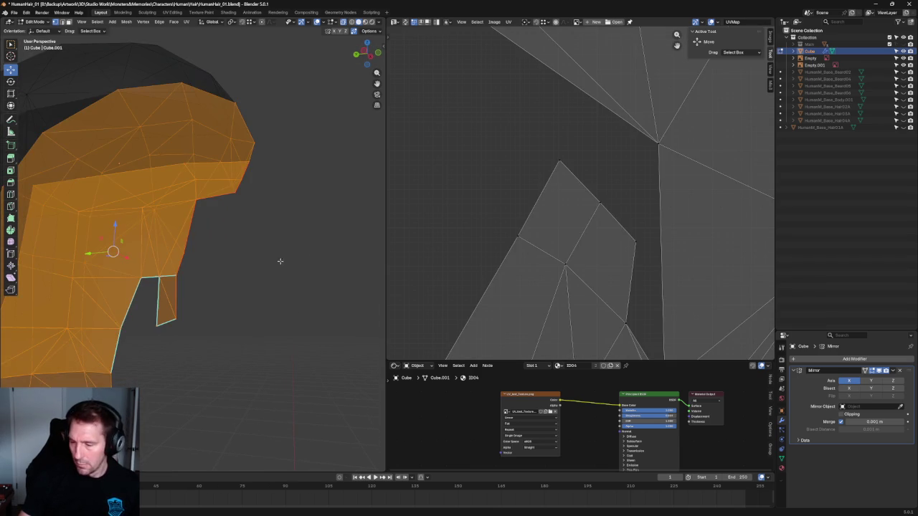
scroll(537, 213, "down", 5)
scroll(609, 230, "down", 2)
scroll(608, 230, "up", 4)
scroll(564, 168, "up", 2)
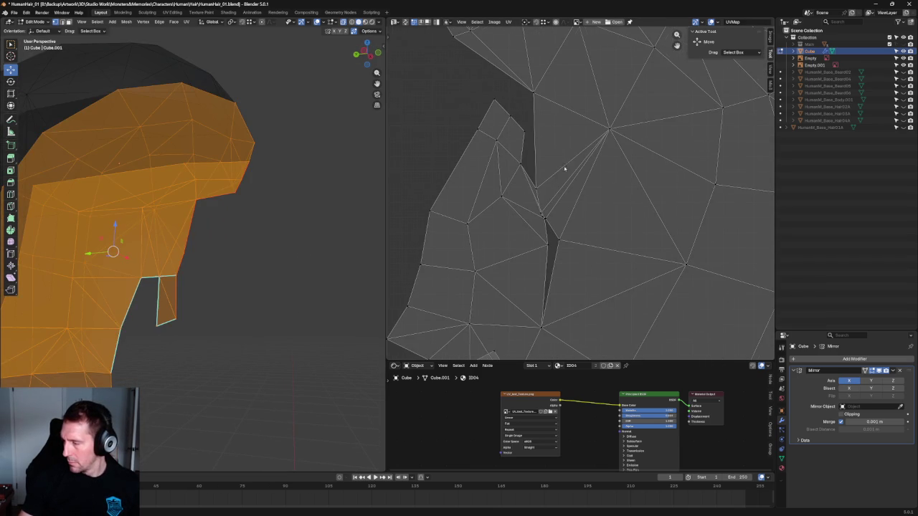
scroll(537, 262, "up", 2)
scroll(545, 221, "down", 6)
key("a")
key("u")
left_click(592, 213)
scroll(598, 225, "up", 5)
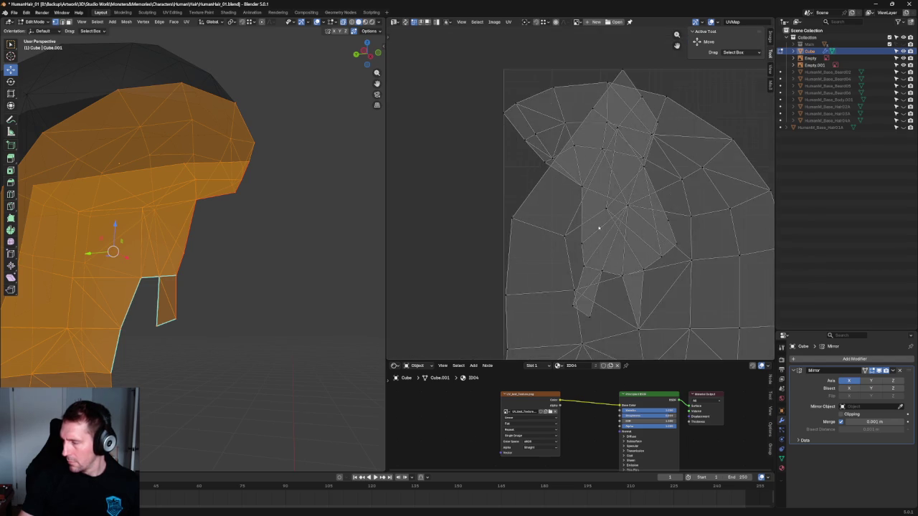
scroll(539, 205, "down", 5)
left_click(568, 207)
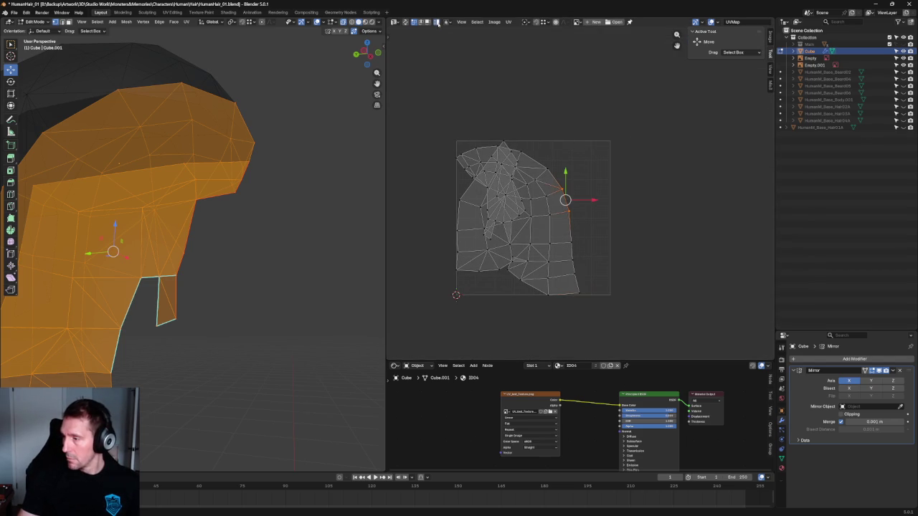
key("a")
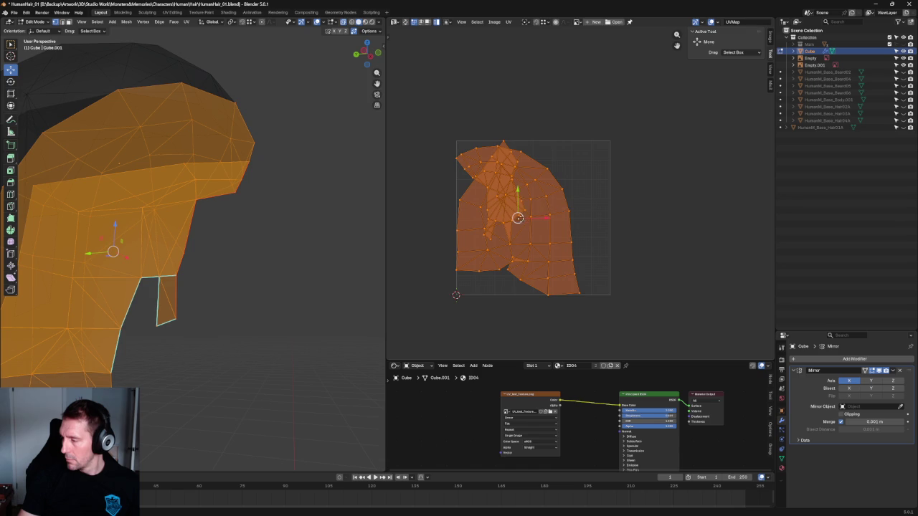
key("ctrl+z")
key("ctrl+z")
key("a")
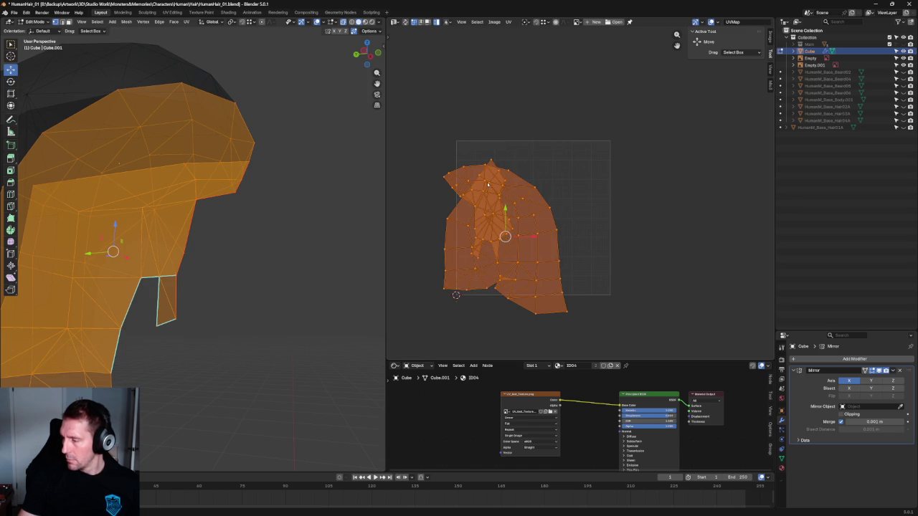
key("alt+a")
key("alt+a")
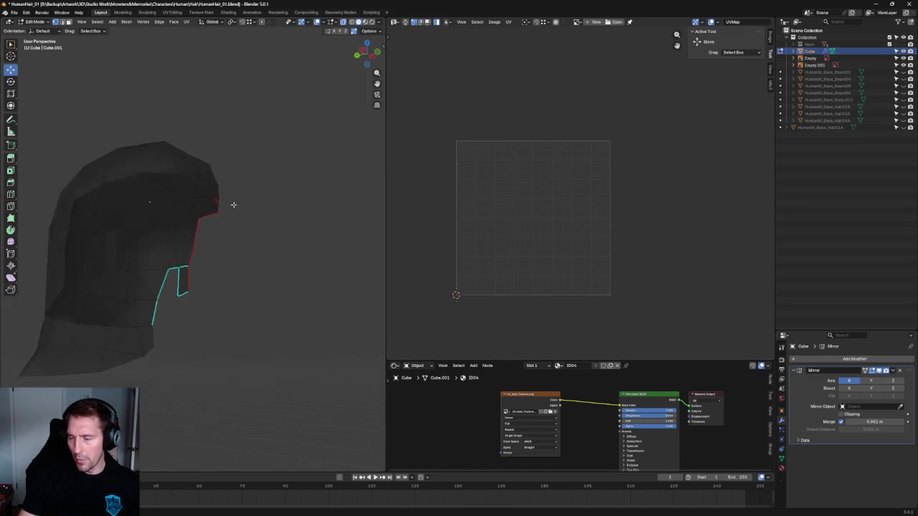
Mark the selected edges on the flap's inner side as a seam.
middle_click_drag(232, 203, 228, 281)
scroll(227, 281, "up", 3)
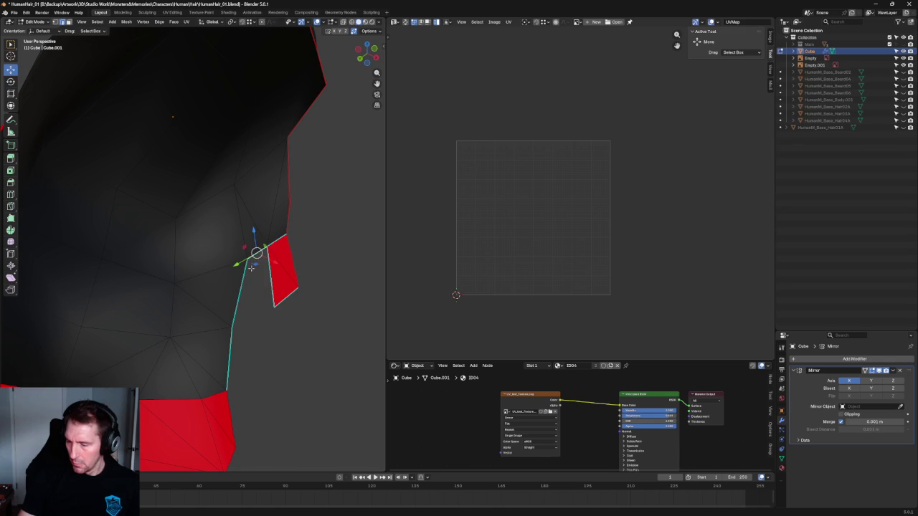
right_click(223, 353)
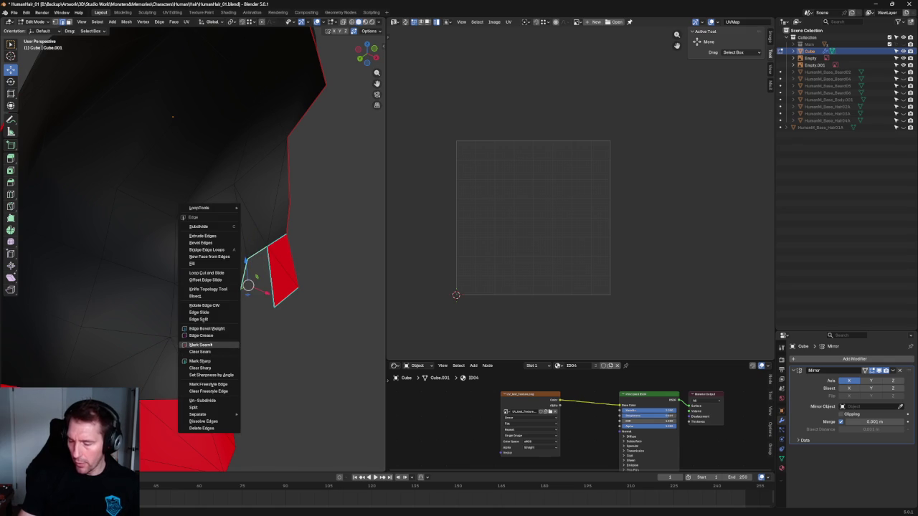
left_click(213, 340)
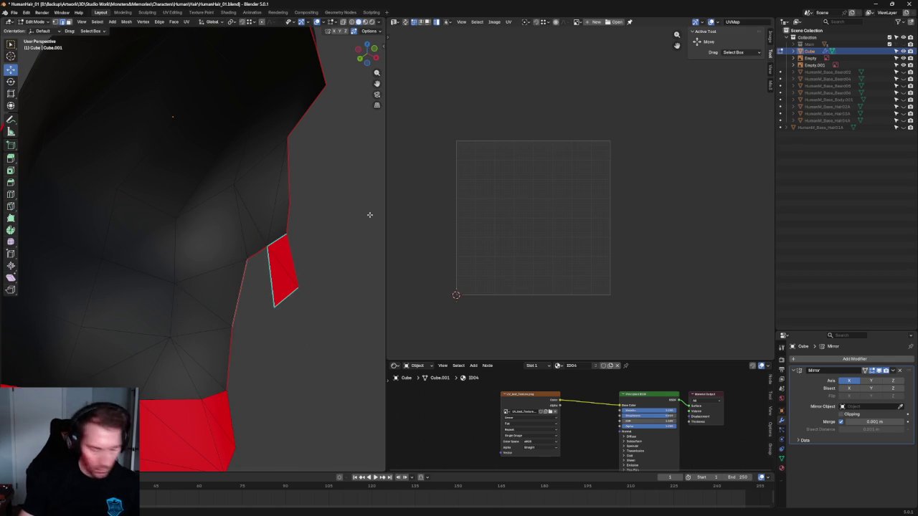
Unwrap the whole hair cap again so it splits at the new flap seam.
key("a")
key("a")
key("u")
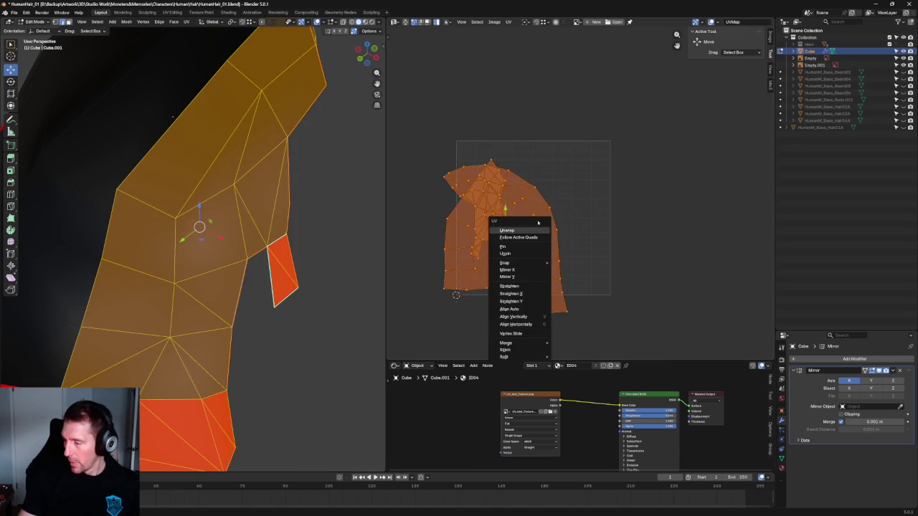
left_click(525, 233)
left_click(588, 288)
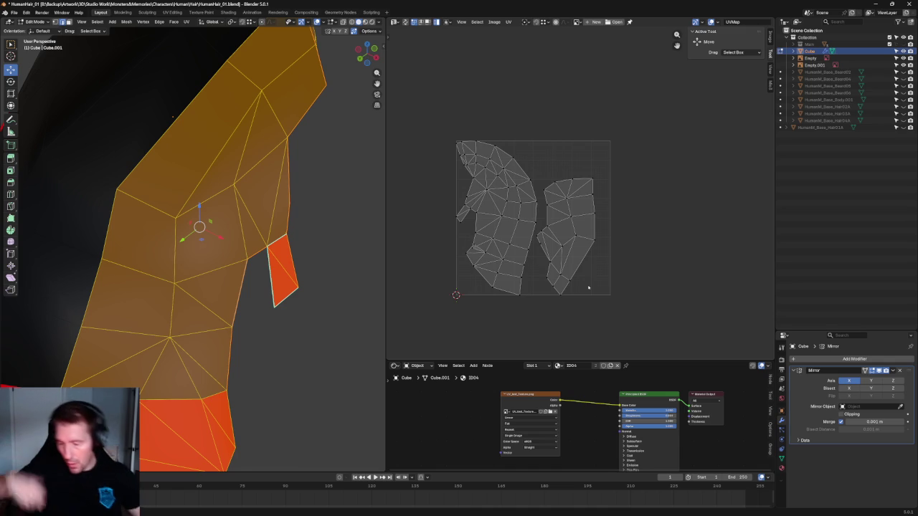
middle_click_drag(488, 259, 575, 219)
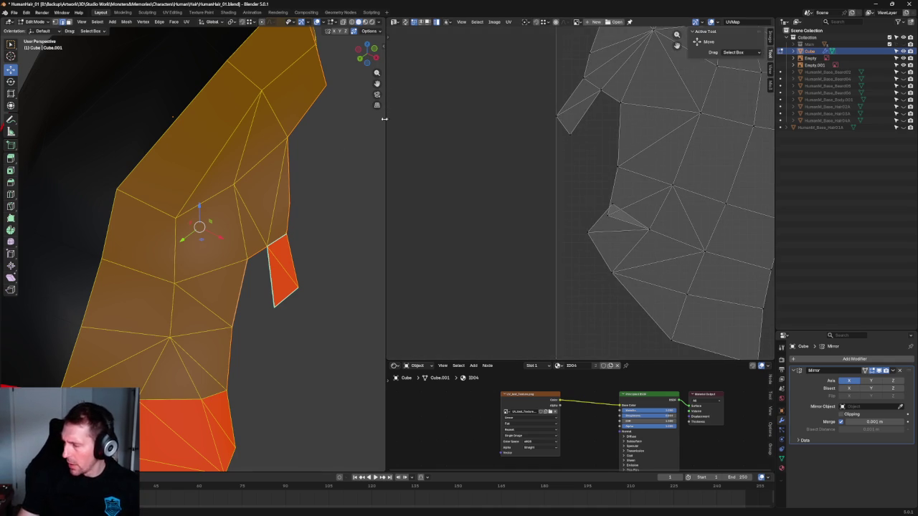
scroll(273, 256, "down", 3)
In vertex mode, raise the flap's corner vertex vertically along Z.
middle_click_drag(273, 256, 215, 287)
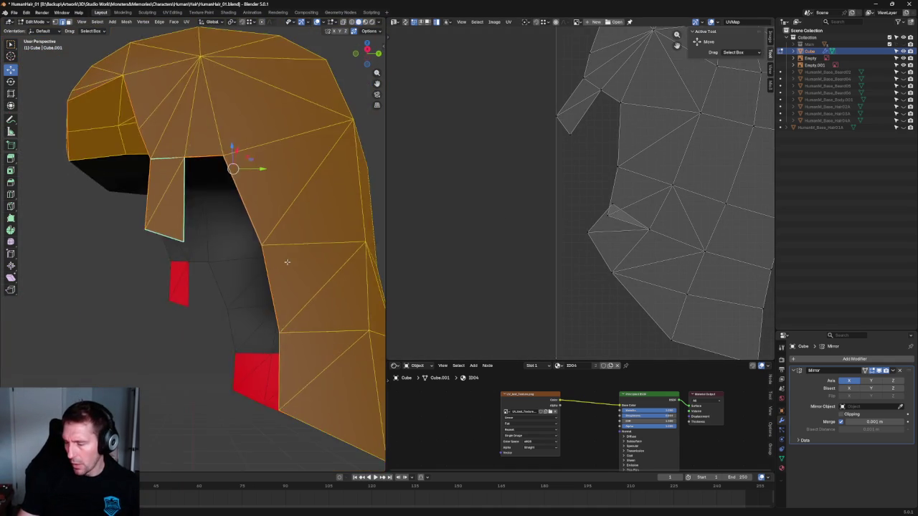
scroll(215, 286, "up", 3)
key("alt+a")
scroll(162, 290, "up", 2)
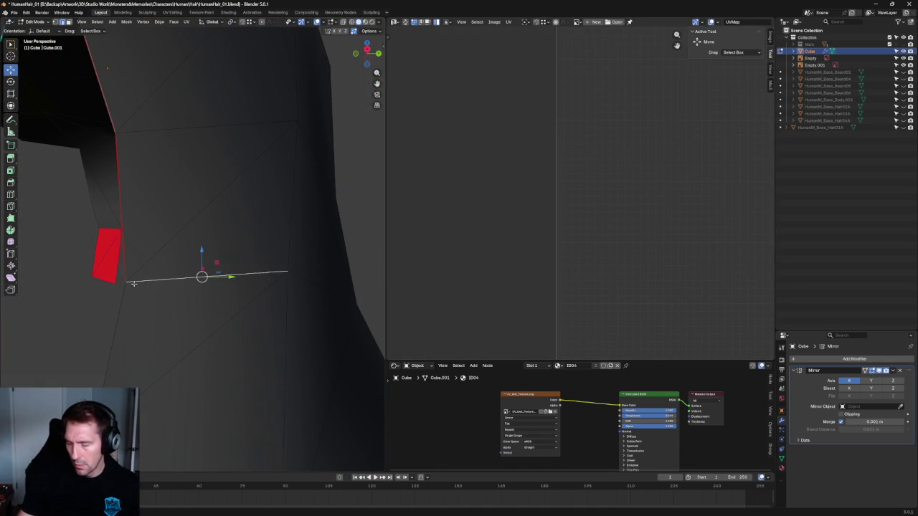
key("1")
left_click(127, 281)
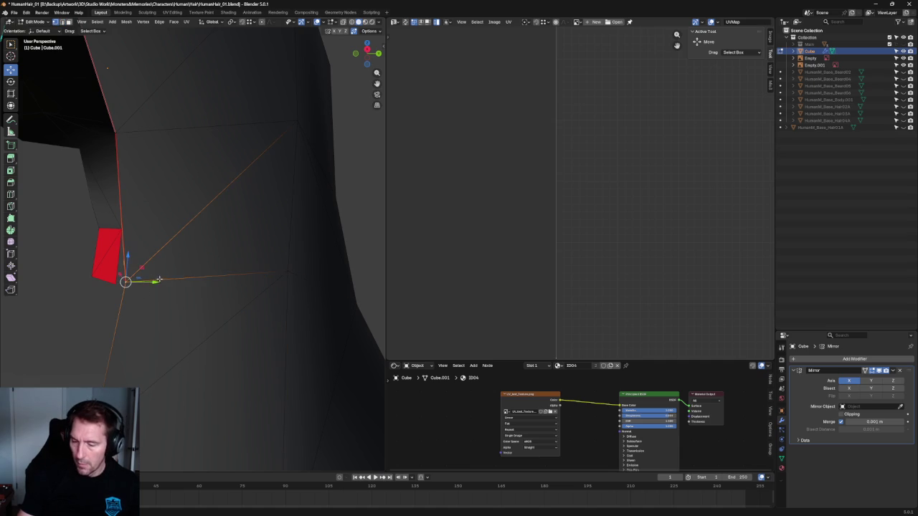
key("g")
key("z")
left_click(126, 292)
Raise a second seam-edge vertex along Z so it lines up.
middle_click_drag(126, 292, 304, 307)
scroll(273, 301, "down", 3)
scroll(304, 308, "up", 3)
left_click(303, 254)
key("g")
key("z")
left_click(301, 236)
scroll(291, 276, "up", 1)
middle_click_drag(292, 276, 230, 287)
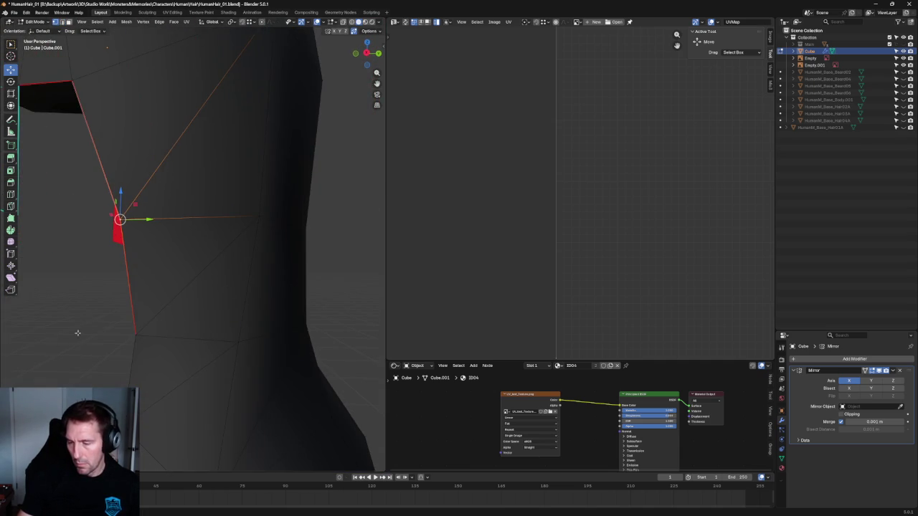
scroll(215, 293, "down", 2)
scroll(217, 291, "down", 2)
Select all the mesh and UVs, including the small separate UV piece.
key("a")
scroll(519, 219, "up", 1)
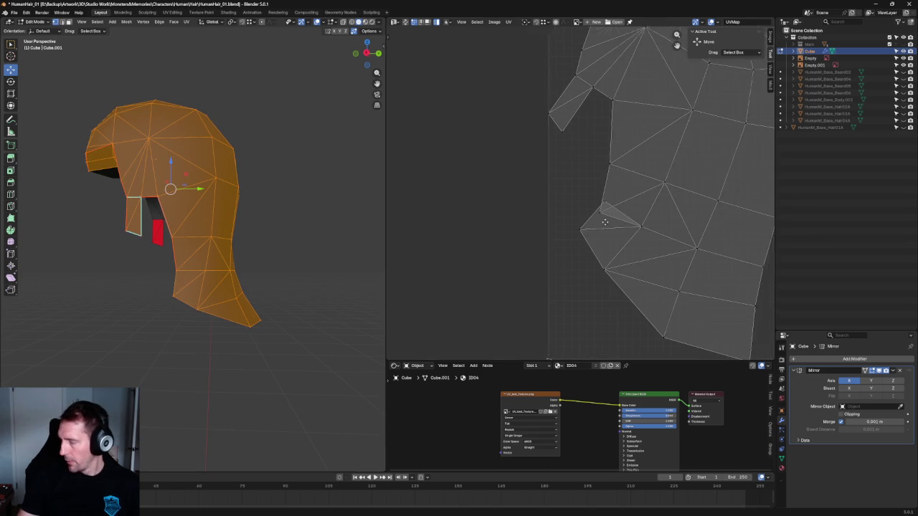
scroll(519, 220, "up", 2)
scroll(487, 214, "up", 2)
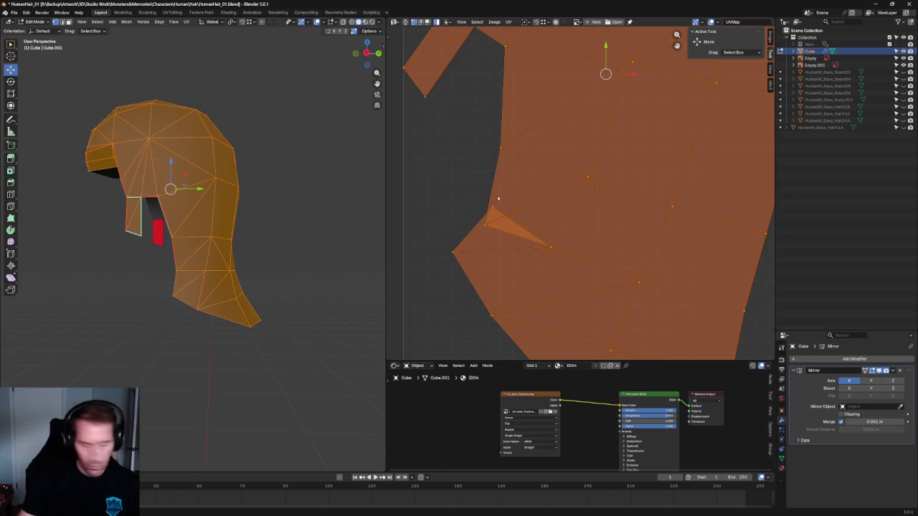
key("alt+a")
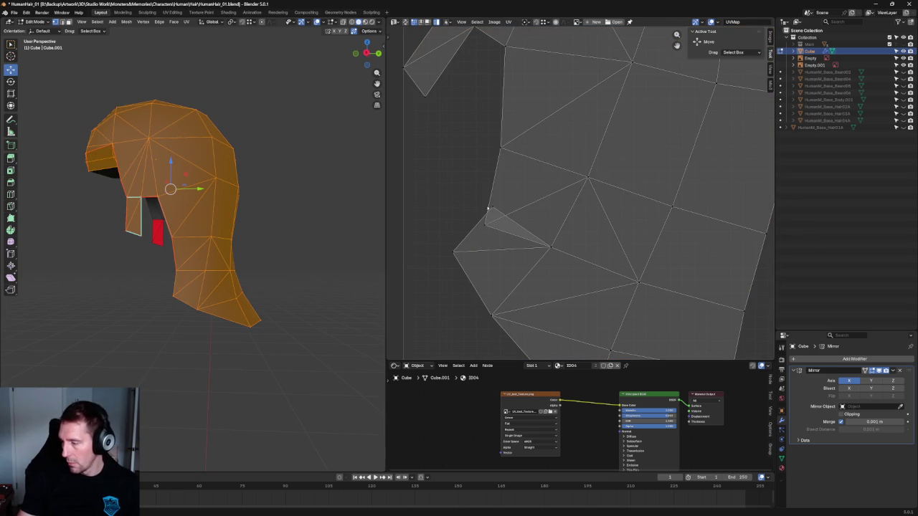
key("a")
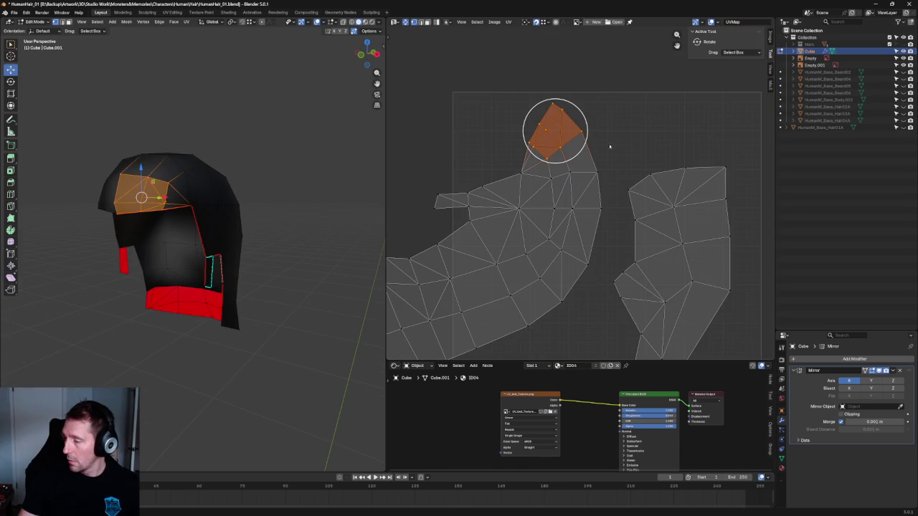
Rotate and nudge the small separate UV piece, then pick vertices on the upper island.
left_click_drag(589, 142, 604, 136)
key("w")
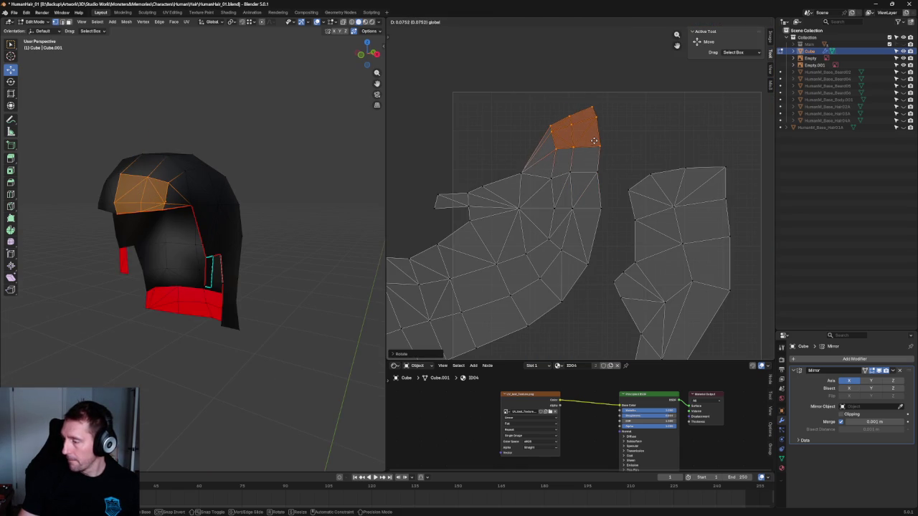
left_click(611, 168)
left_click(599, 146)
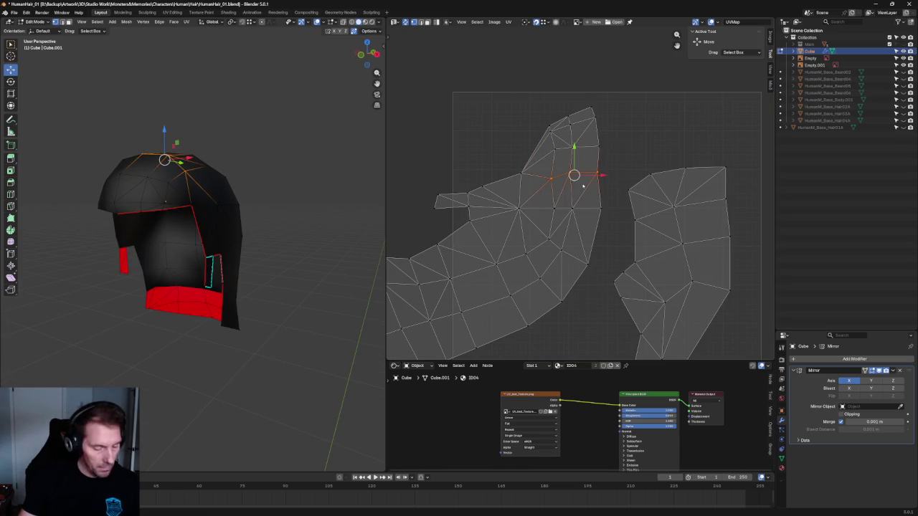
left_click(592, 111)
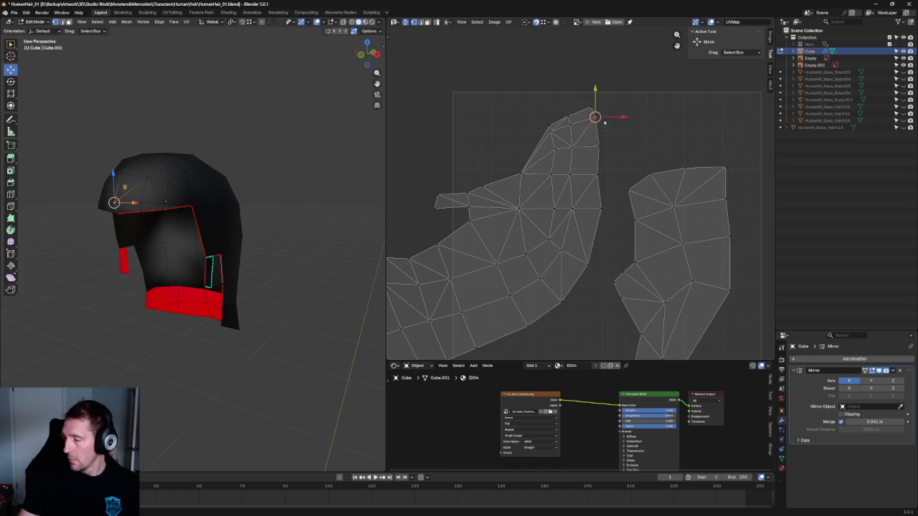
scroll(566, 172, "down", 3)
scroll(566, 175, "up", 2)
Re-unwrap the left island's lower faces, stand the piece upright and fit it beside the island.
left_click_drag(585, 164, 405, 294)
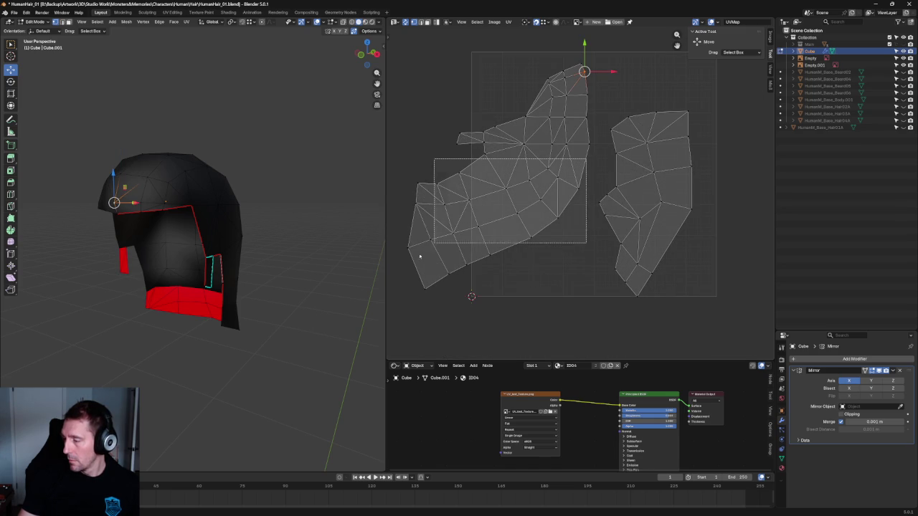
key("u")
left_click(493, 224)
key("r")
left_click(497, 231)
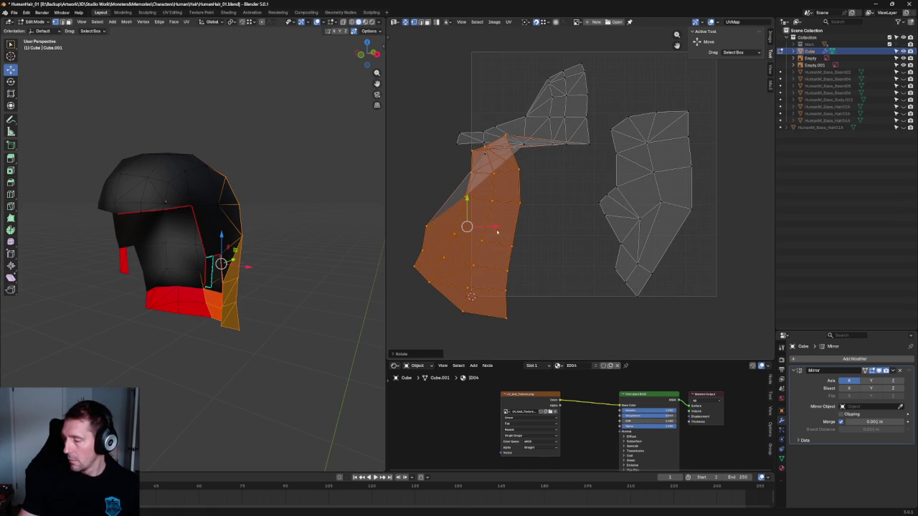
key("g")
left_click(520, 230)
key("g")
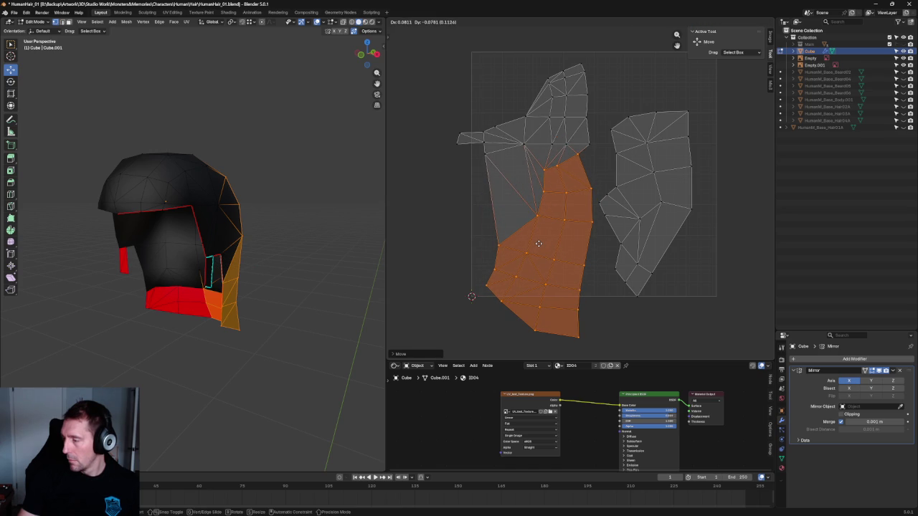
left_click(538, 244)
Re-unwrap the remaining small stretched faces and strips near the ear-flap seam.
left_click_drag(607, 157, 553, 201)
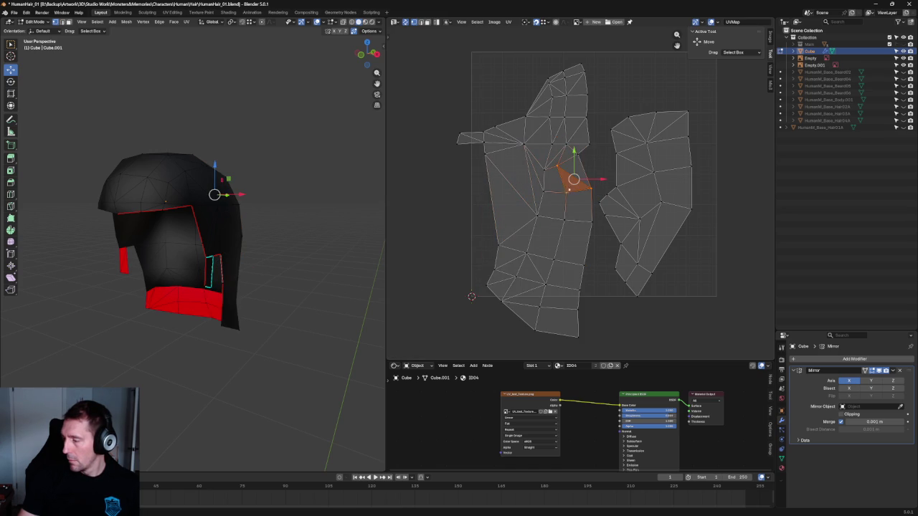
key("u")
left_click(573, 157)
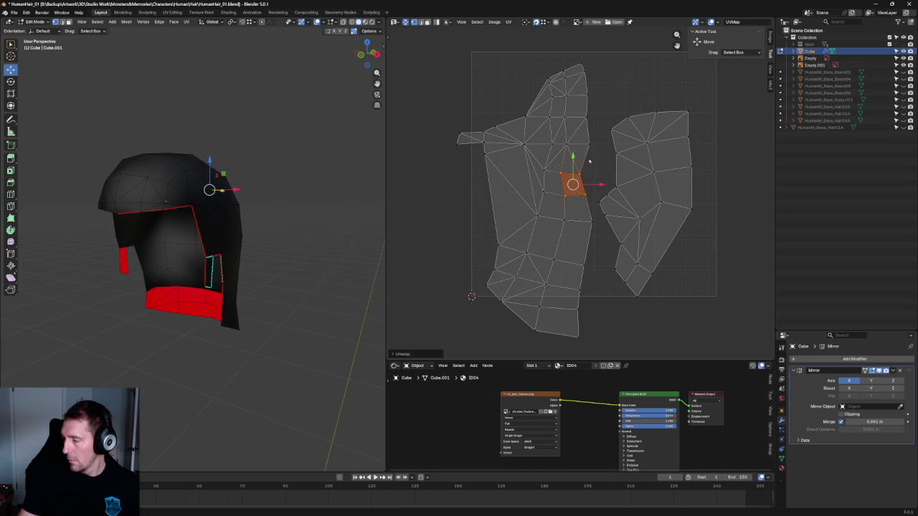
left_click(589, 162)
left_click_drag(537, 161, 568, 247)
key("u")
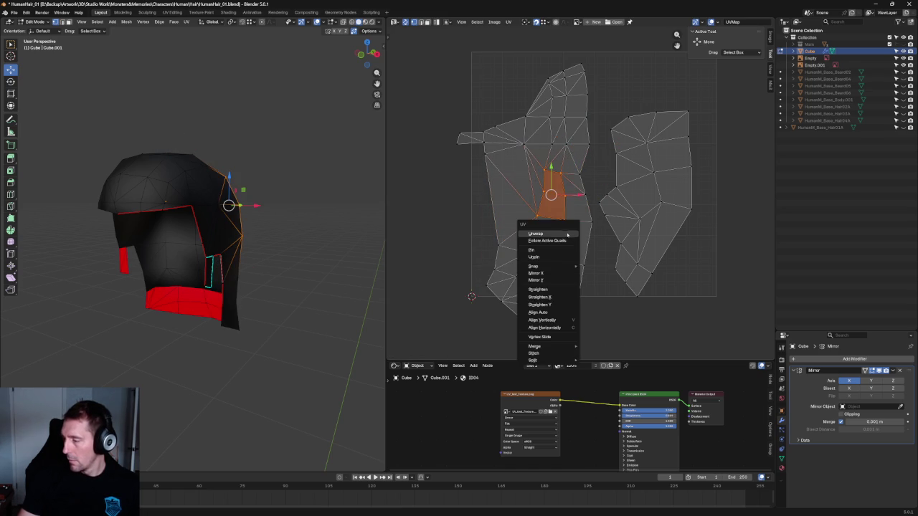
left_click(543, 234)
left_click_drag(472, 199, 554, 261)
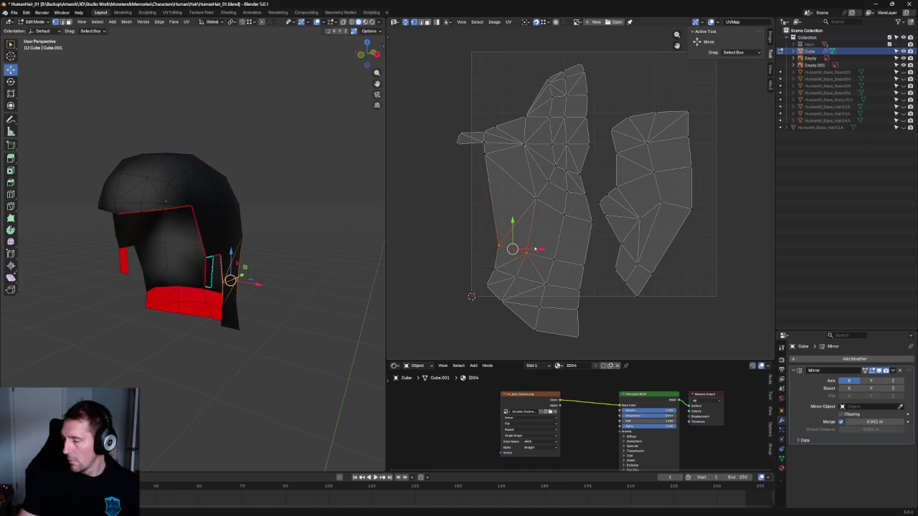
key("u")
left_click(520, 248)
mouse_move(289, 170)
middle_mouse_down()
mouse_move(205, 235)
mouse_move(268, 229)
mouse_move(283, 246)
mouse_move(279, 260)
middle_mouse_up()
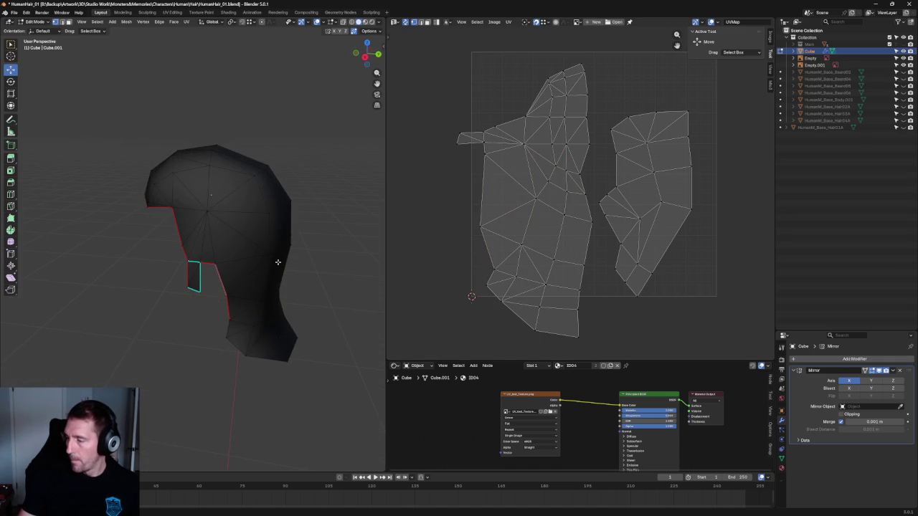
mouse_move(272, 263)
middle_mouse_down()
mouse_move(258, 263)
mouse_move(294, 242)
mouse_move(240, 248)
mouse_move(229, 272)
mouse_move(250, 261)
middle_mouse_up()
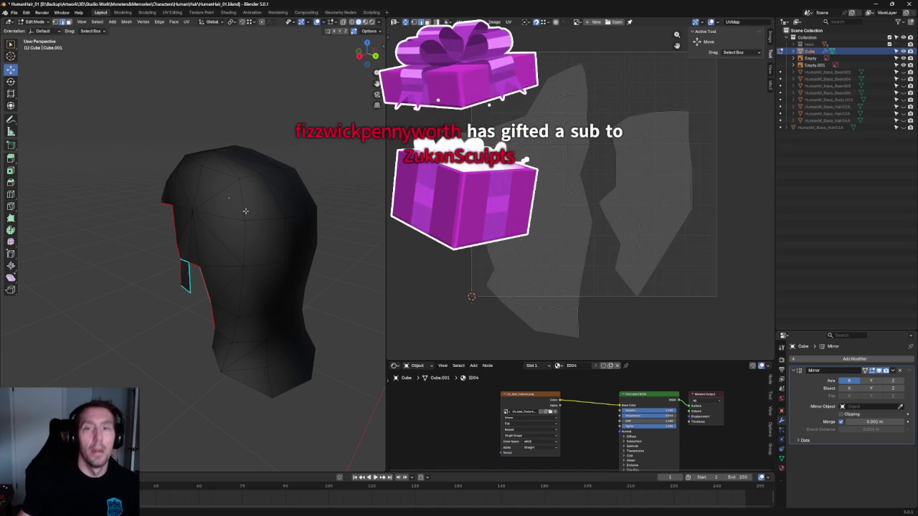
scroll(249, 224, "up", 2)
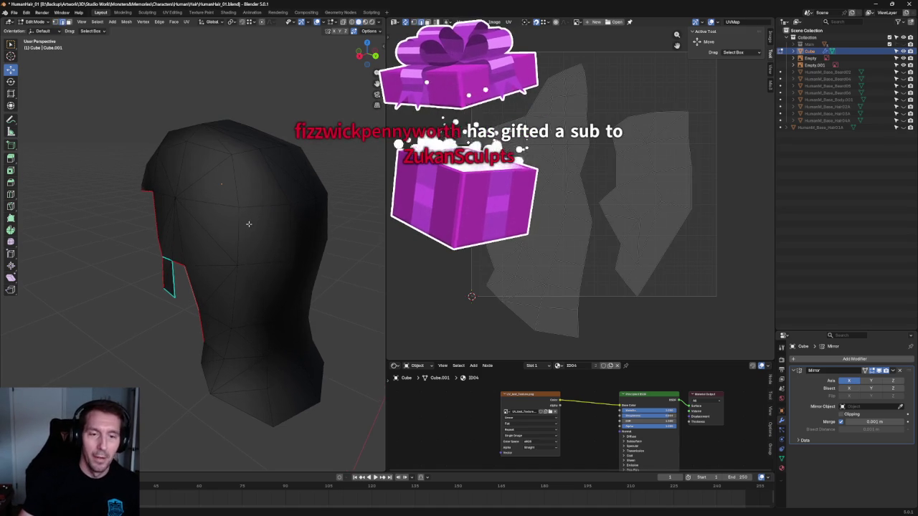
mouse_move(248, 221)
middle_mouse_down("shift")
mouse_move(195, 180)
mouse_move(200, 211)
middle_mouse_up("shift")
left_click(180, 207)
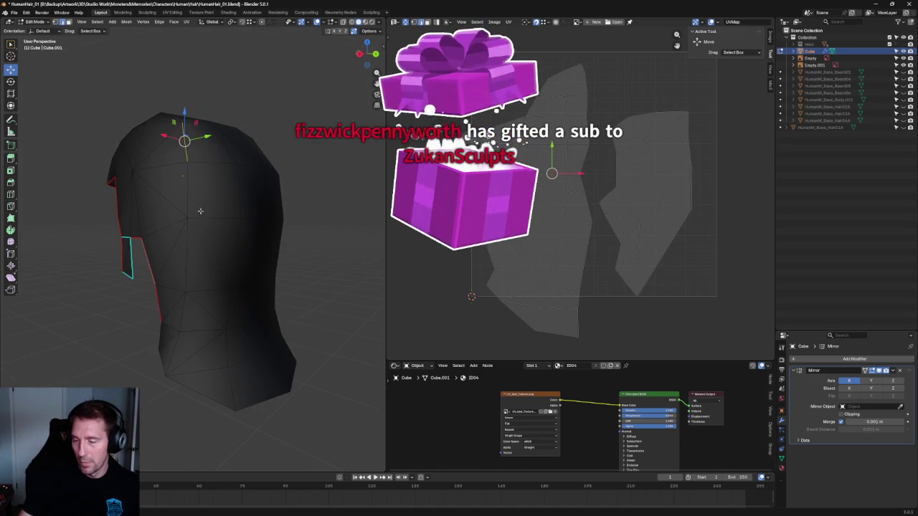
left_click(184, 287, "alt")
key("ctrl+z")
left_click(182, 288, "alt")
left_click(190, 300, "alt+shift")
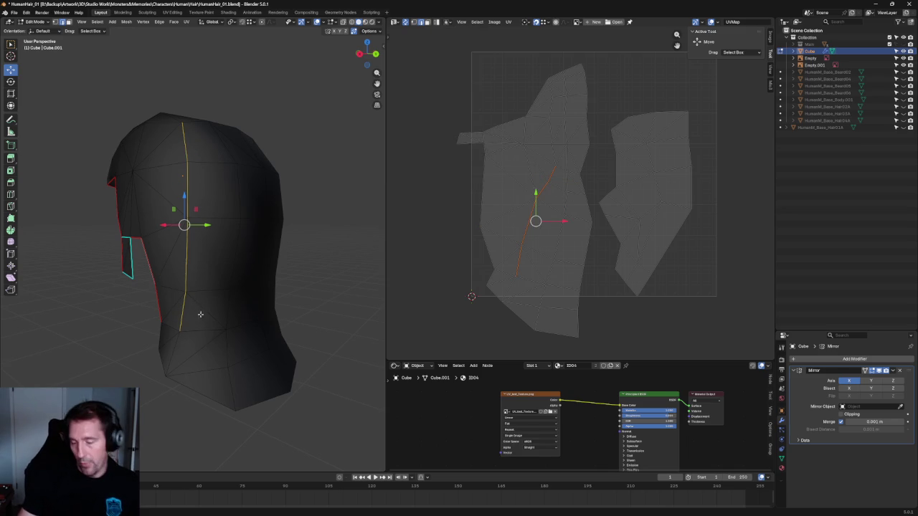
left_click(180, 348, "alt+shift")
mouse_move(180, 349)
middle_mouse_down()
mouse_move(228, 254)
mouse_move(215, 236)
middle_mouse_up()
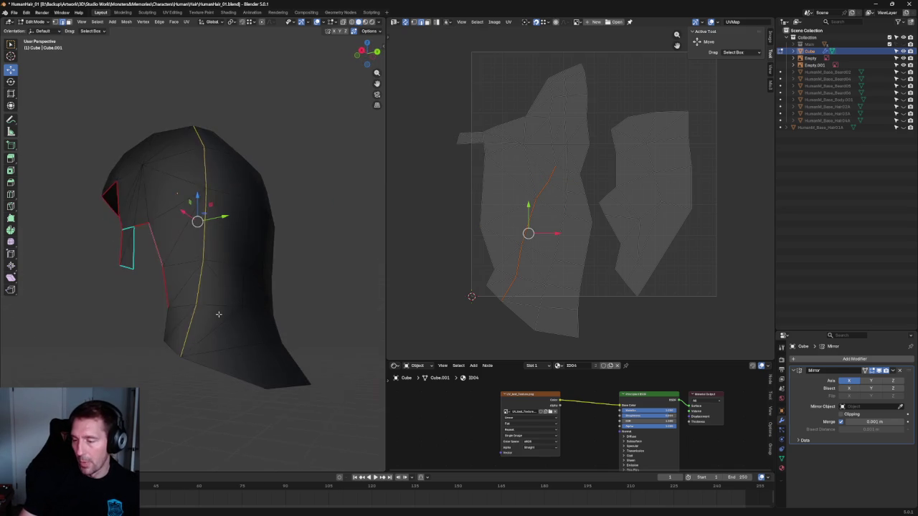
key("u")
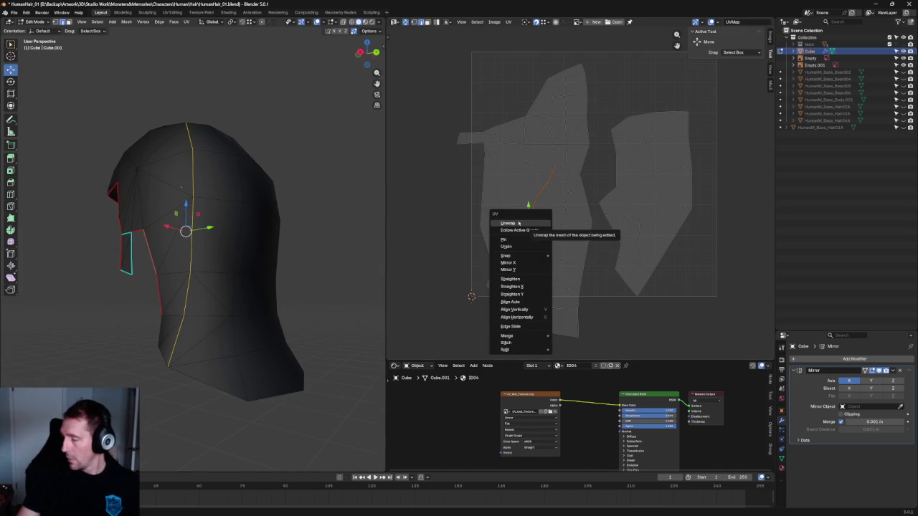
right_click(195, 228)
left_click(186, 228)
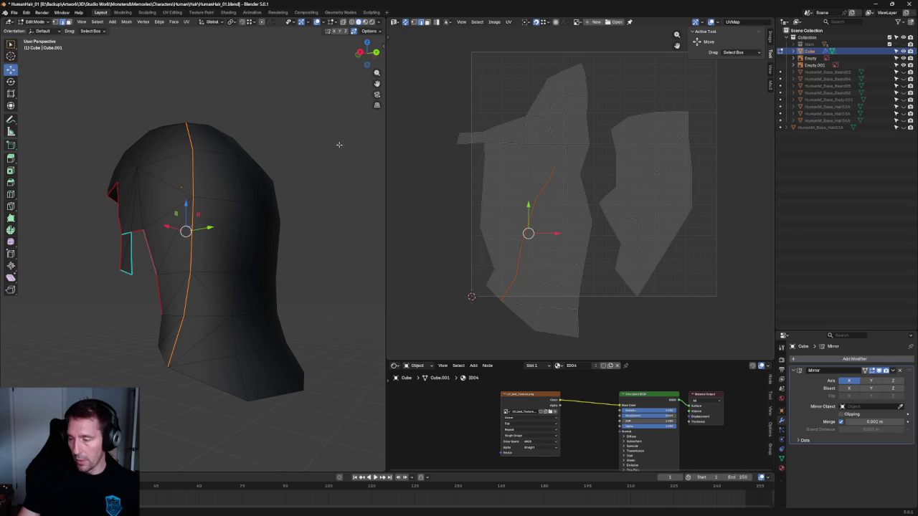
scroll(436, 180, "down", 2)
scroll(444, 190, "up", 1)
key("a")
key("alt+a")
mouse_move(412, 174)
left_mouse_down()
mouse_move(514, 350)
mouse_move(527, 349)
left_mouse_up()
key("u")
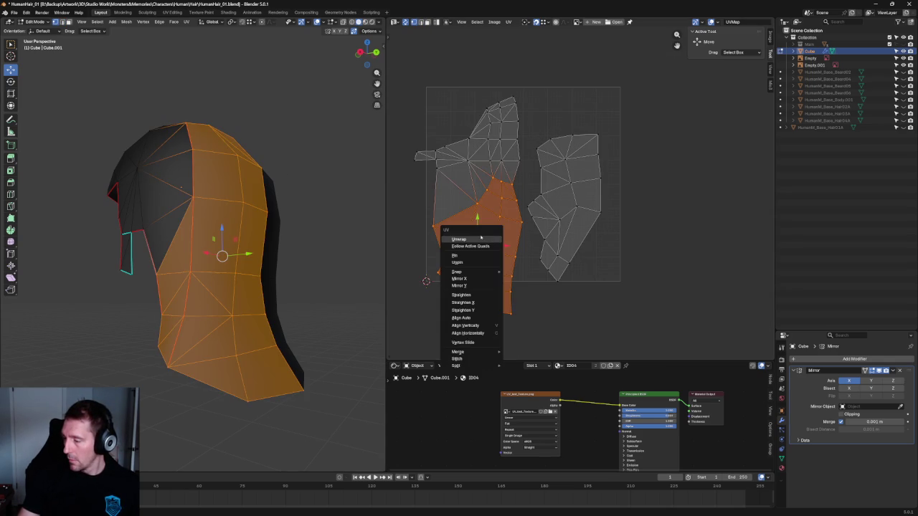
left_click(459, 239)
key("u")
left_click(482, 239)
scroll(486, 244, "down", 4)
scroll(486, 244, "up", 8)
scroll(487, 213, "down", 4)
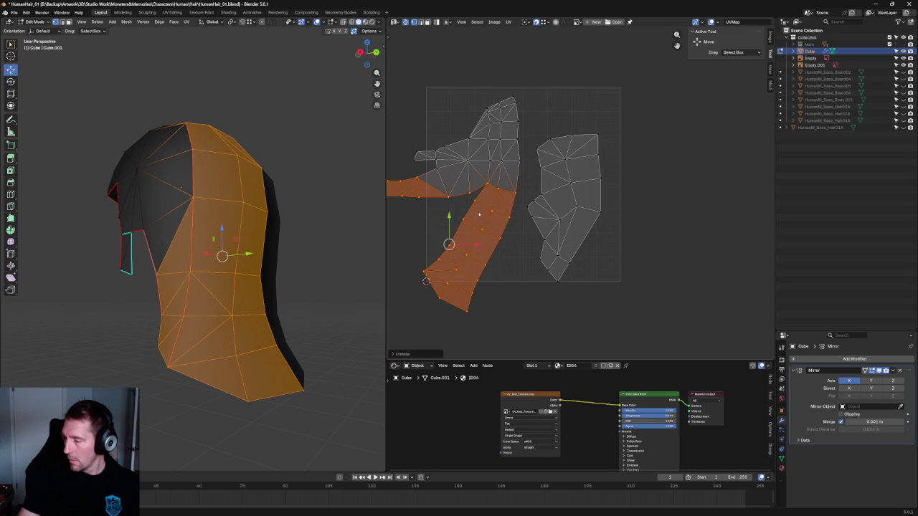
left_click(312, 229)
key("ctrl+z")
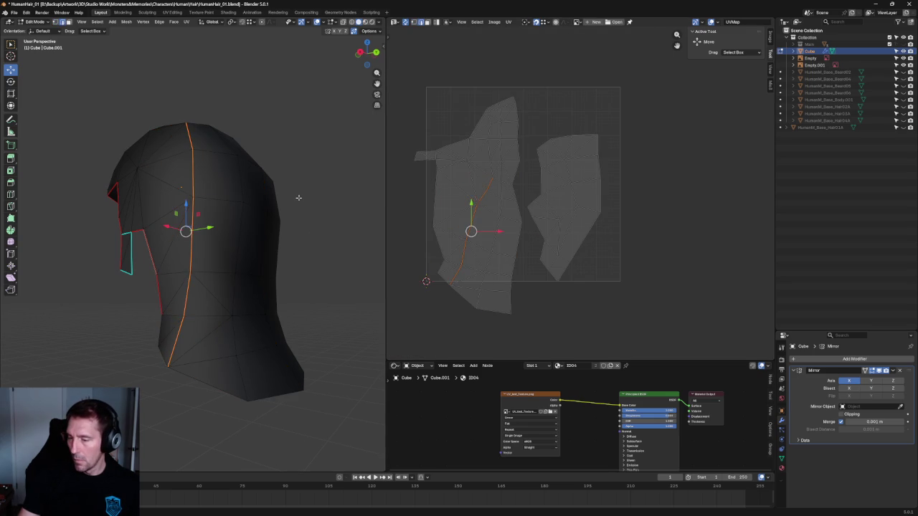
left_click(312, 196)
key("ctrl+z")
left_click(316, 191)
mouse_move(225, 149)
middle_mouse_down()
mouse_move(213, 235)
mouse_move(190, 236)
middle_mouse_up()
scroll(213, 235, "up", 2)
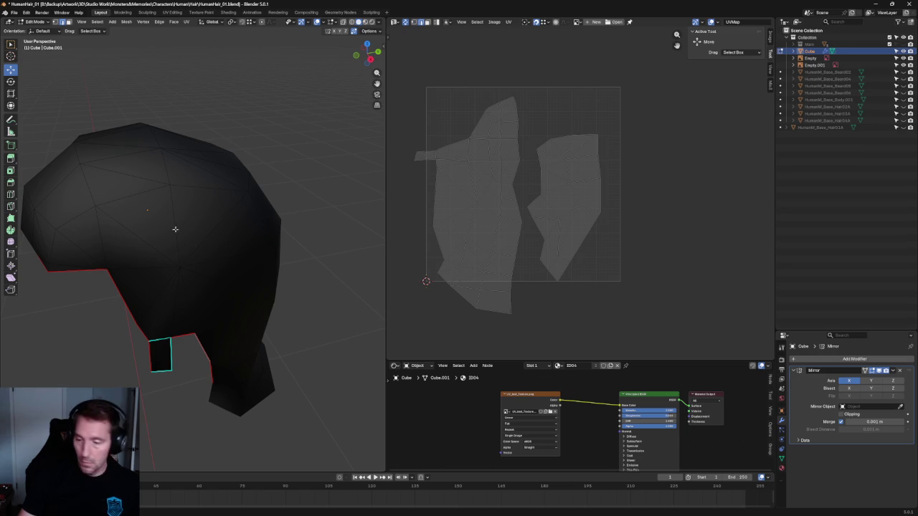
Mark the vertical edge running down the head as a new seam.
middle_click_drag(182, 292, 161, 215)
left_click(176, 264)
left_click(149, 200)
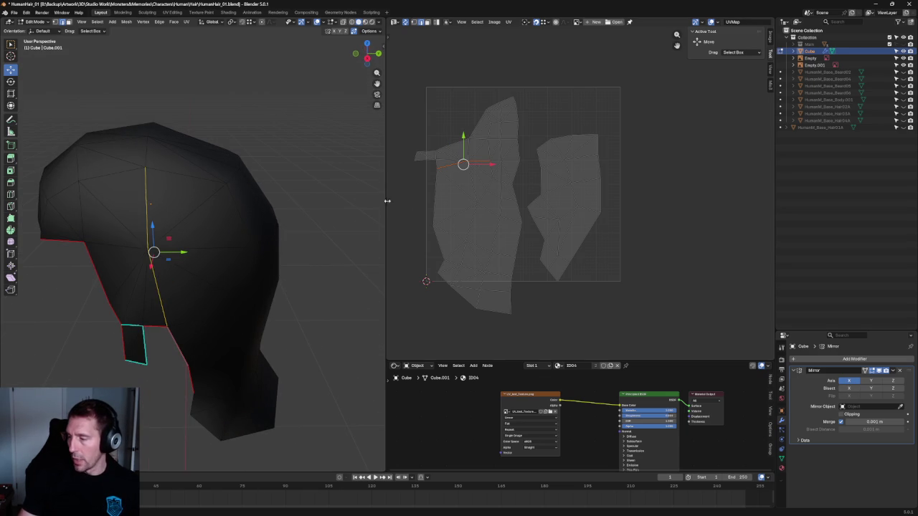
key("u")
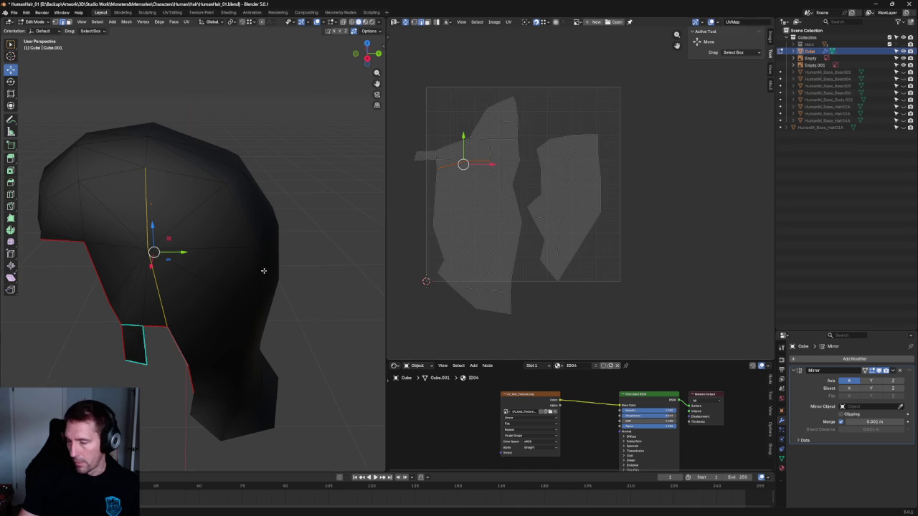
right_click(147, 256)
left_click(144, 256)
left_click(434, 310)
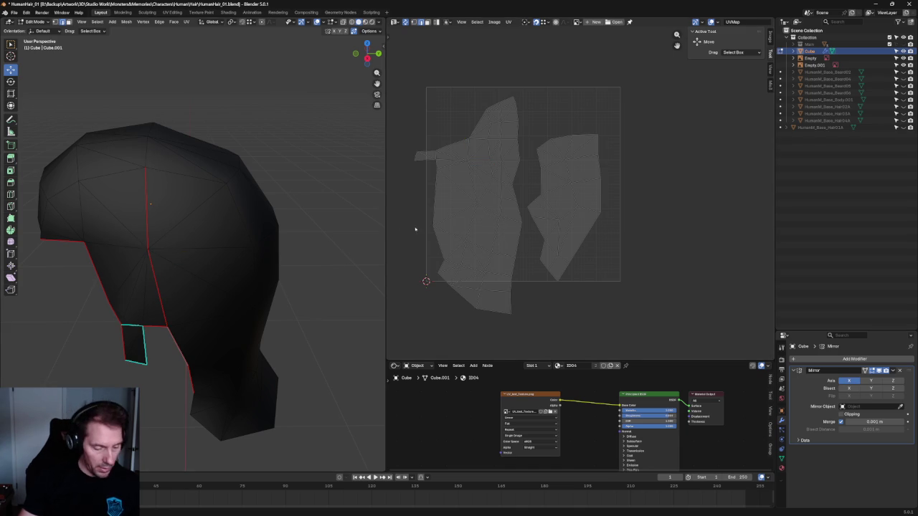
Re-unwrap the lower part of the left UV island along the new seam.
key("a")
left_click_drag(523, 331, 425, 164)
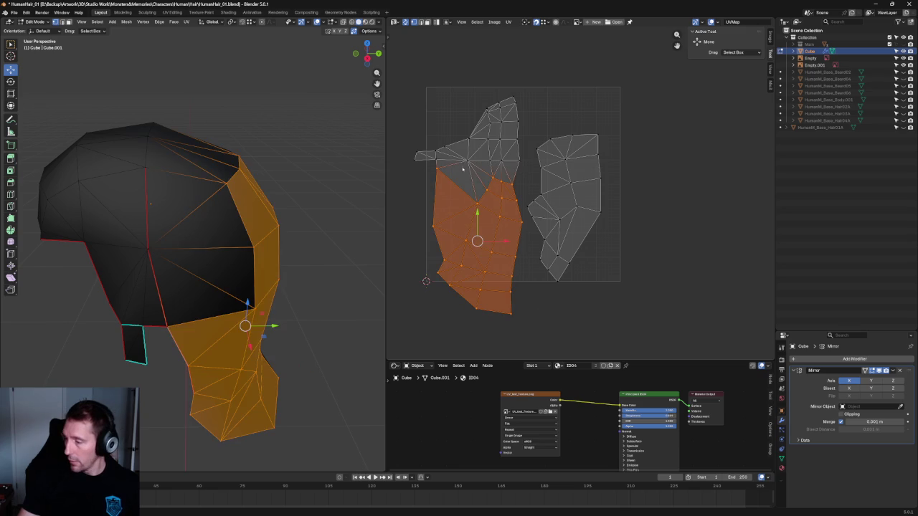
key("u")
left_click(467, 209)
Select a group of UV faces, then rotate and move that piece into place.
key("shift+space")
key("r")
left_click(493, 268)
left_click_drag(494, 268, 408, 178)
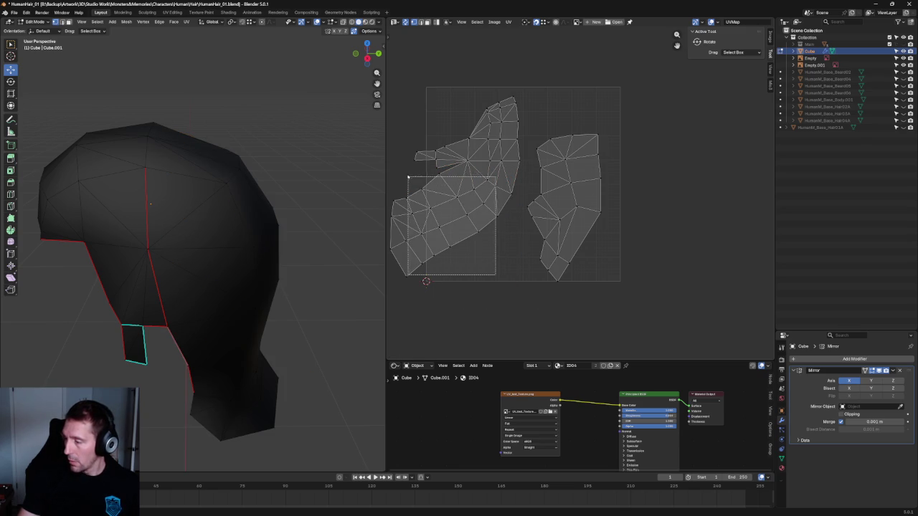
left_click_drag(468, 305, 374, 219)
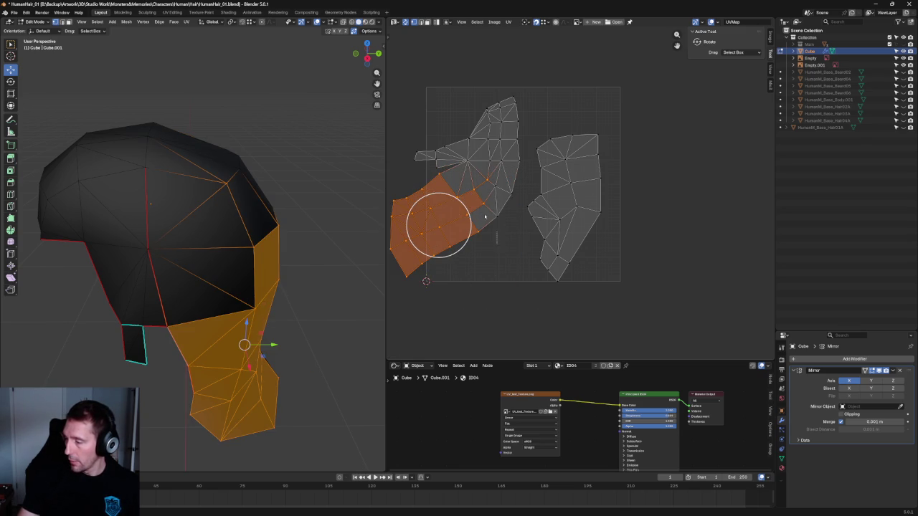
left_click_drag(497, 173, 436, 245, "shift")
left_click_drag(528, 178, 476, 214, "shift")
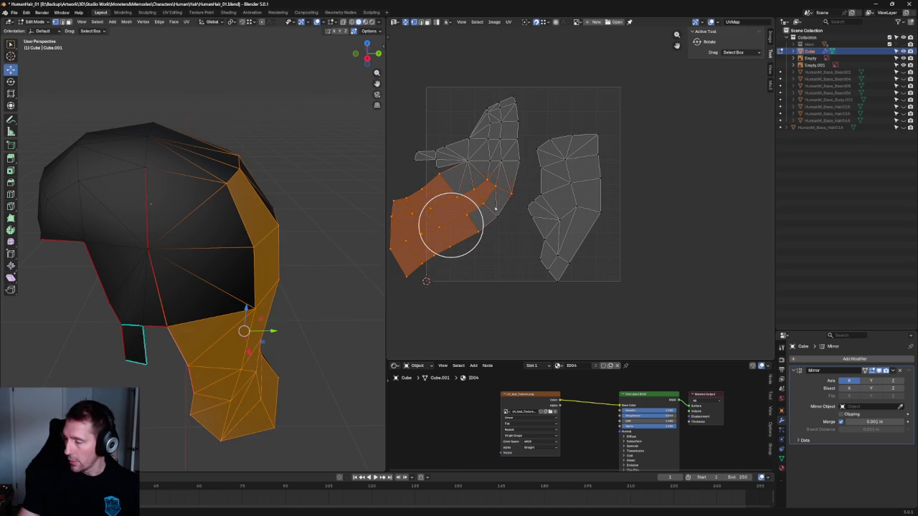
left_click(506, 209, "shift")
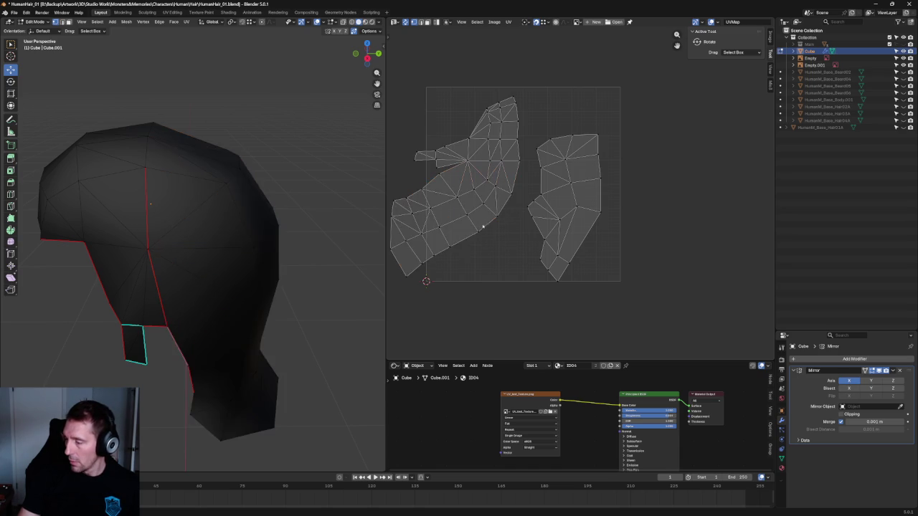
mouse_move(483, 219)
left_mouse_down()
mouse_move(463, 223)
mouse_move(495, 239)
left_mouse_up()
key("g")
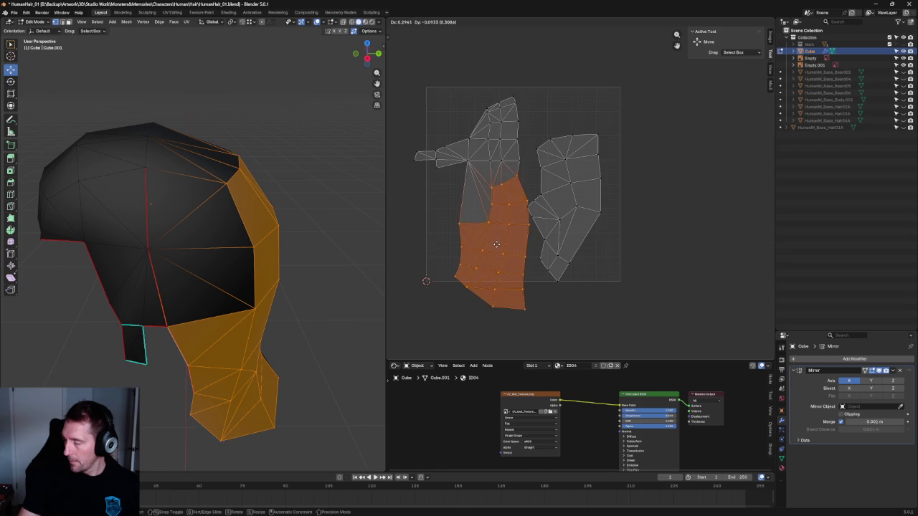
left_click(495, 238)
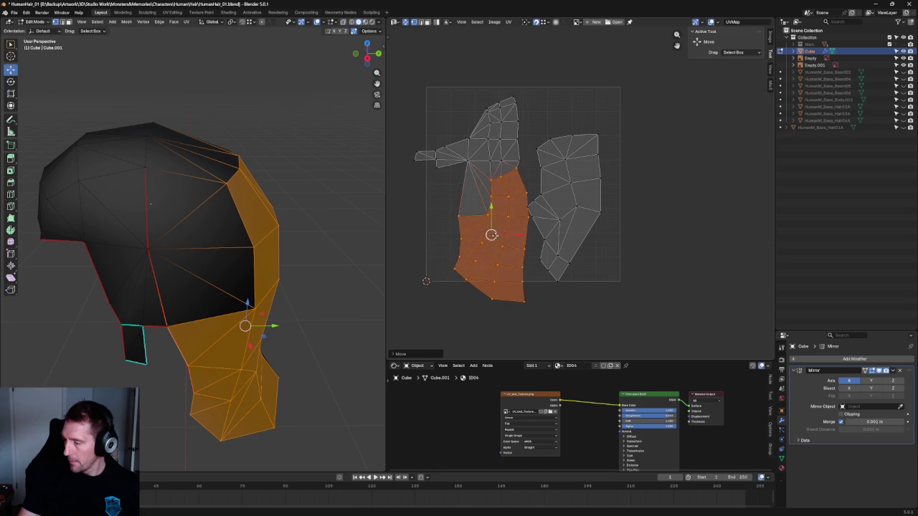
Zoom in and re-unwrap the vertices of the distorted UV faces.
scroll(459, 229, "up", 1)
scroll(452, 208, "up", 1)
scroll(448, 194, "up", 2)
left_click_drag(435, 187, 533, 304)
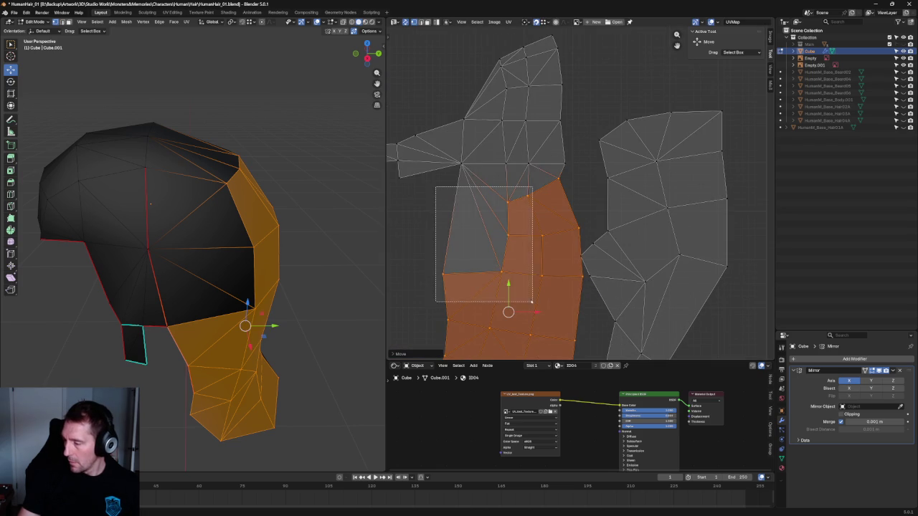
key("u")
left_click(496, 241)
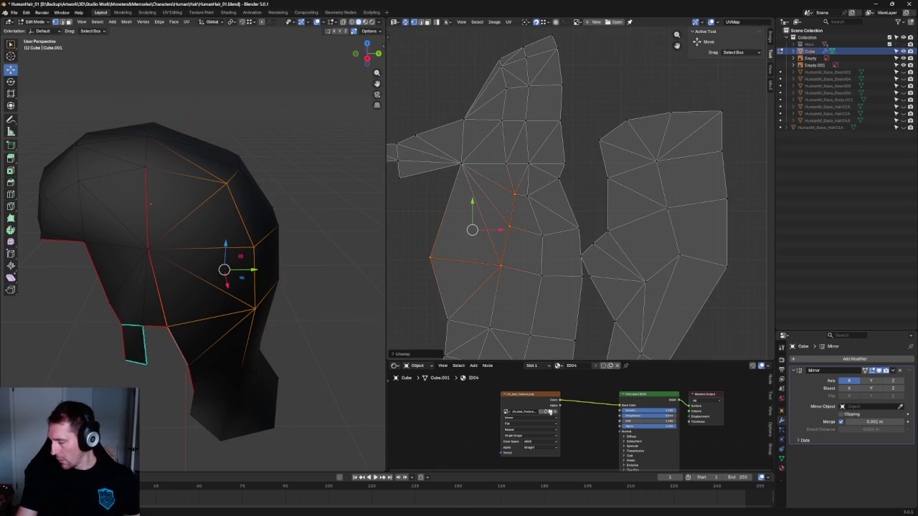
Load the UV checker test image into the Image Texture node and view it in Material Preview.
left_click(550, 412)
left_click(450, 102)
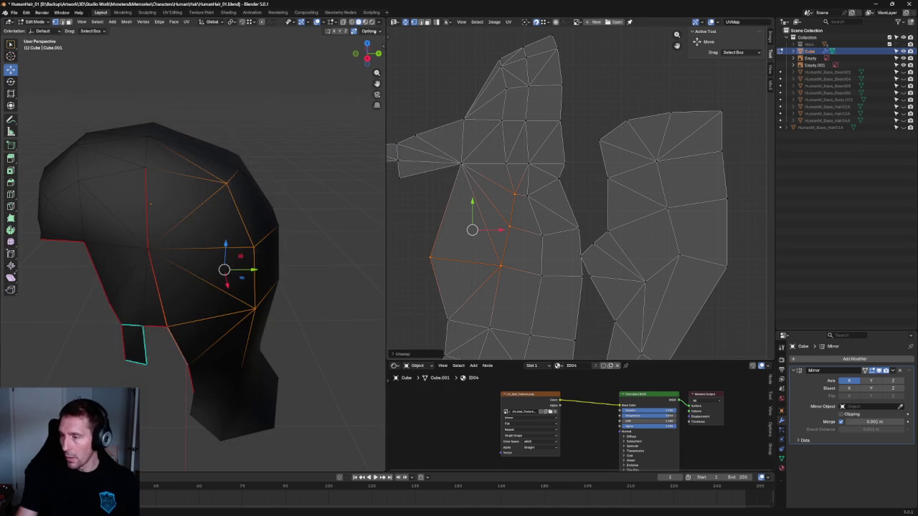
left_click(365, 22)
Re-unwrap a single distorted UV face.
left_click(344, 202)
scroll(461, 252, "down", 2)
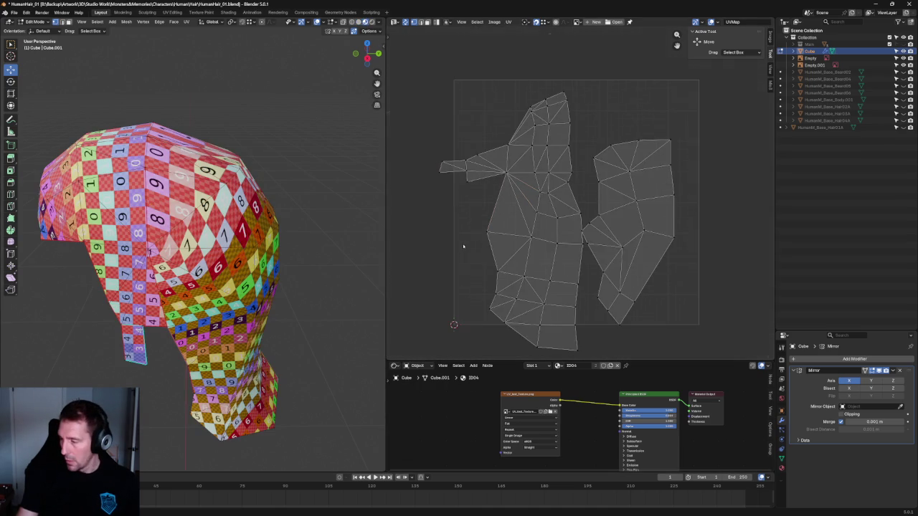
scroll(534, 214, "up", 4)
left_click(518, 229)
key("u")
left_click(474, 236)
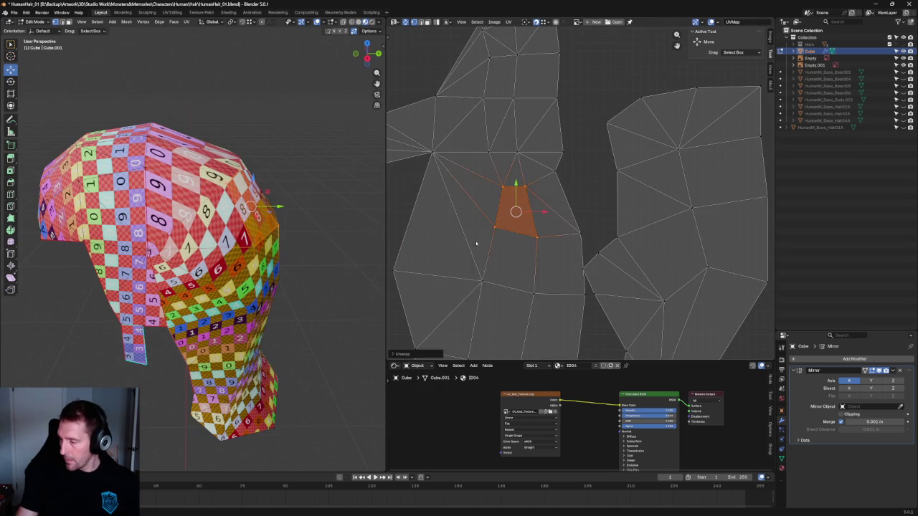
Unwrap part of the left island, then re-unwrap all islands into a compact layout.
key("alt+a")
left_click_drag(406, 215, 537, 266)
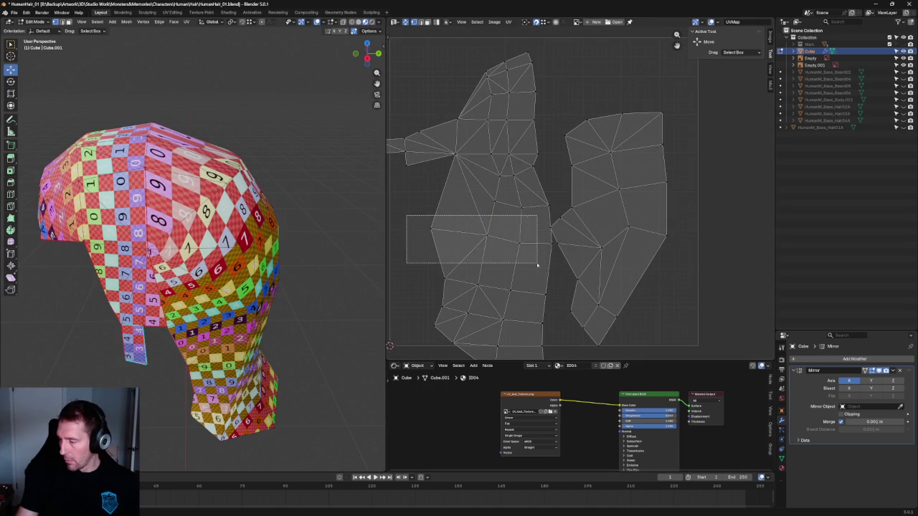
key("u")
left_click(506, 254)
key("a")
key("u")
left_click(531, 248)
Select the left island's seam vertices down to its bottom and unwrap.
scroll(546, 247, "up", 1)
left_click_drag(509, 63, 482, 192)
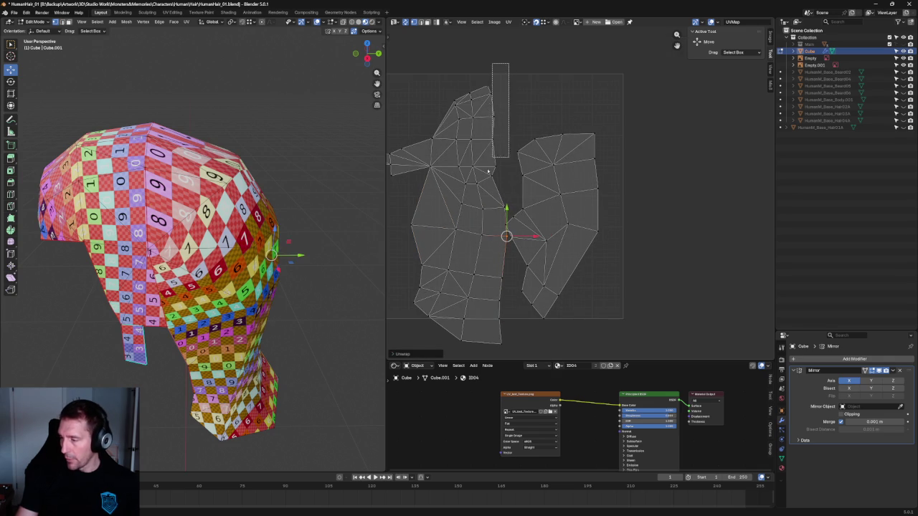
left_click(502, 202, "shift")
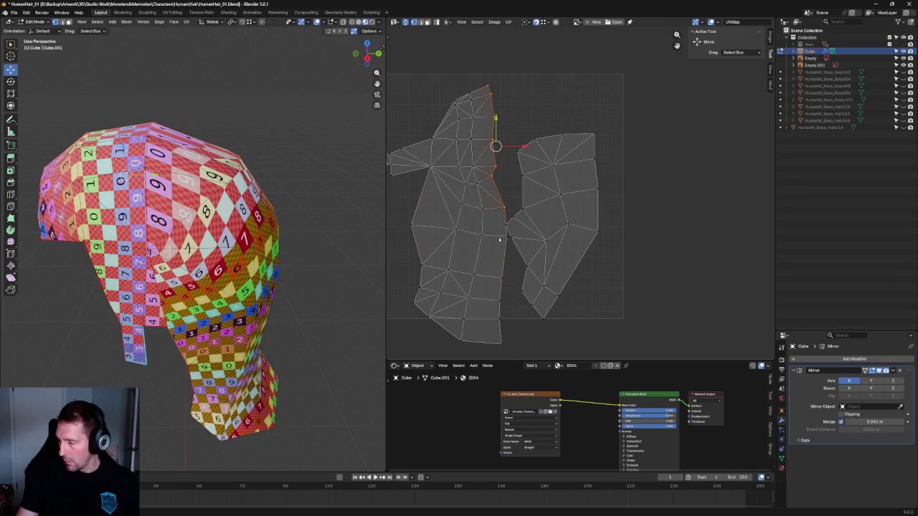
left_click(501, 342, "ctrl")
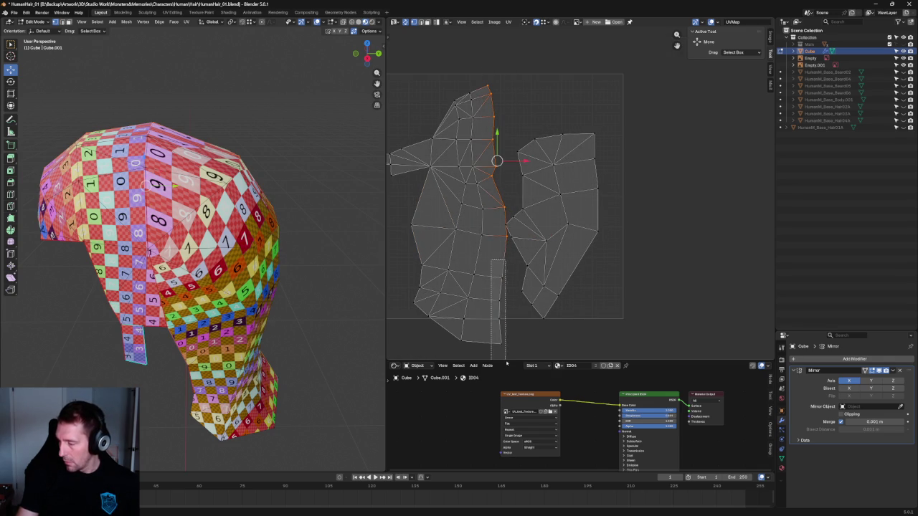
key("u")
left_click(485, 309)
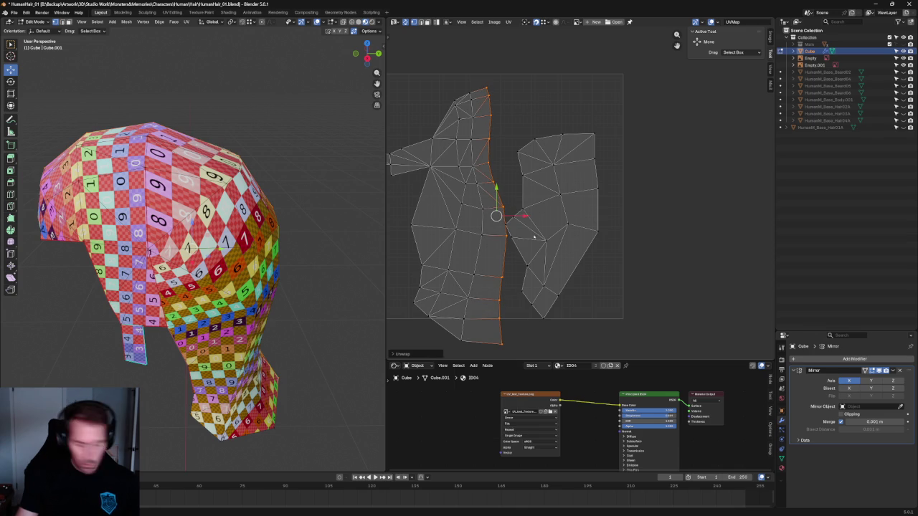
Align the seam vertices vertically, undoing a trial slide of the column.
key("shift+w")
left_click(544, 212)
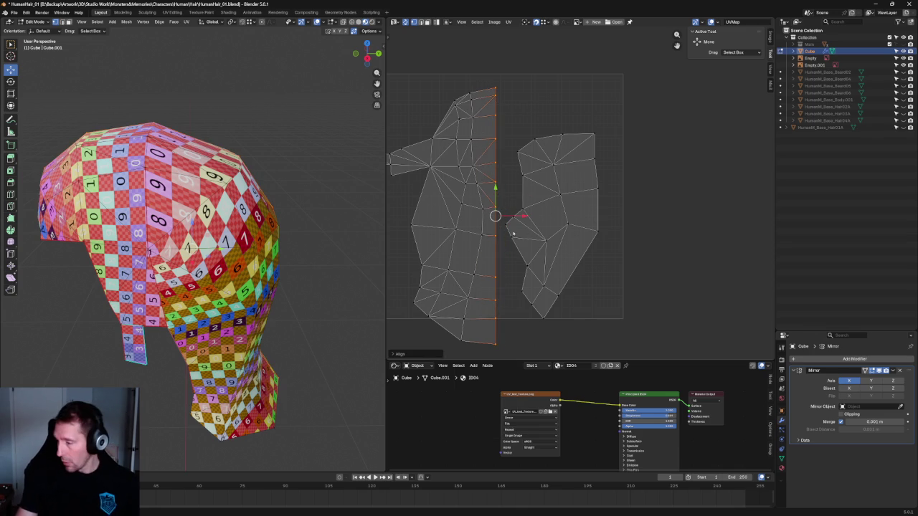
left_click_drag(495, 216, 522, 216)
key("ctrl+z")
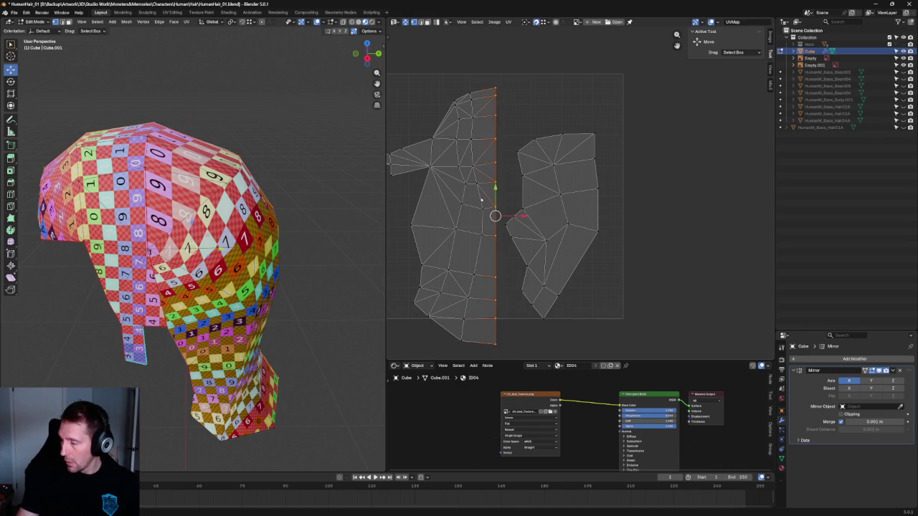
Re-unwrap the whole left UV island, trying Follow Active Quads before settling on Unwrap.
scroll(435, 98, "down", 2)
left_click_drag(420, 94, 535, 312)
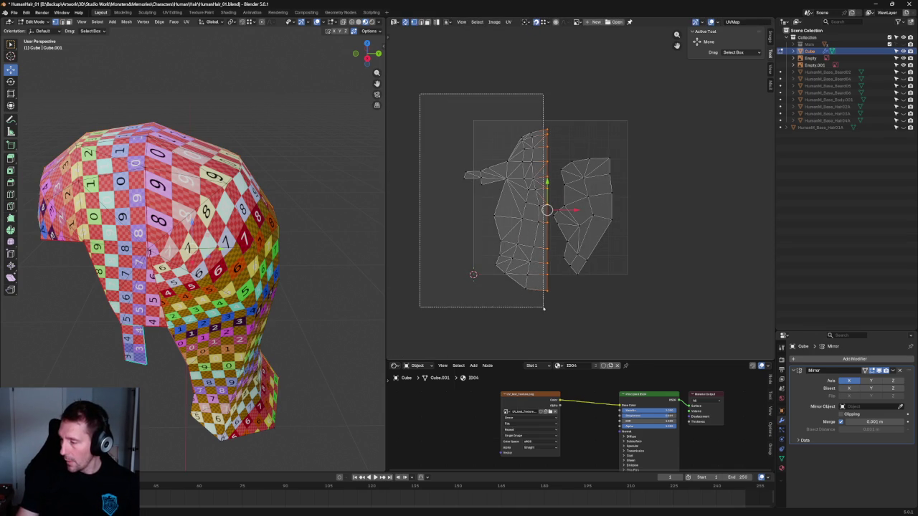
key("u")
left_click(506, 191)
key("u")
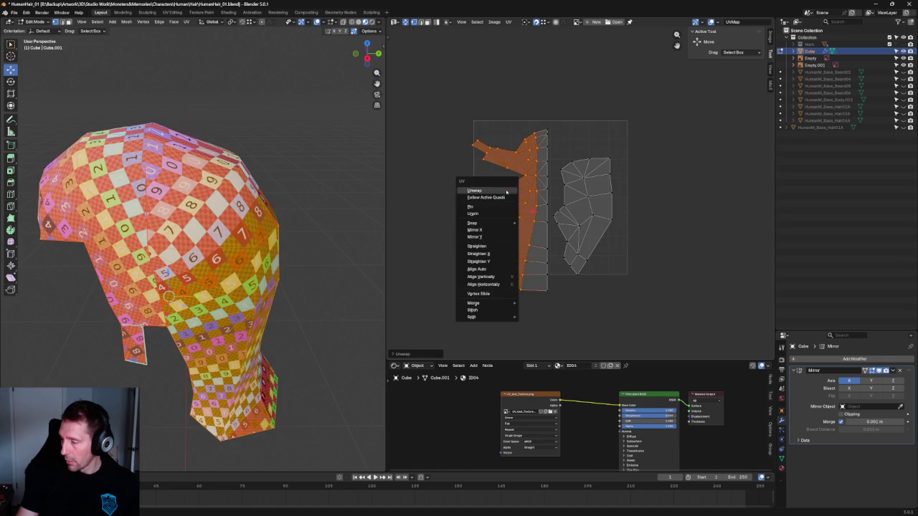
left_click(502, 193)
key("u")
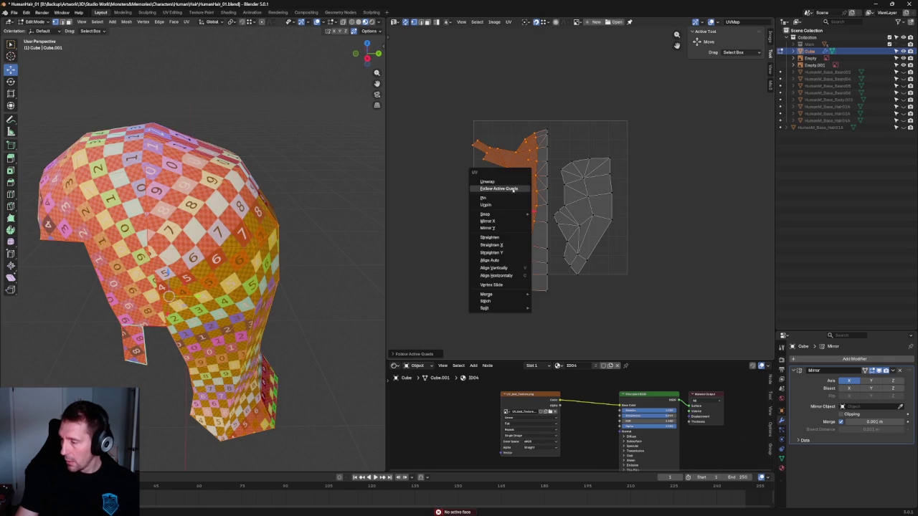
left_click(506, 184)
Inspect the checker-textured hair cap from several angles, then return to solid shading.
key("alt+a")
scroll(537, 281, "up", 4)
scroll(537, 280, "down", 2)
middle_click_drag(311, 341, 251, 273)
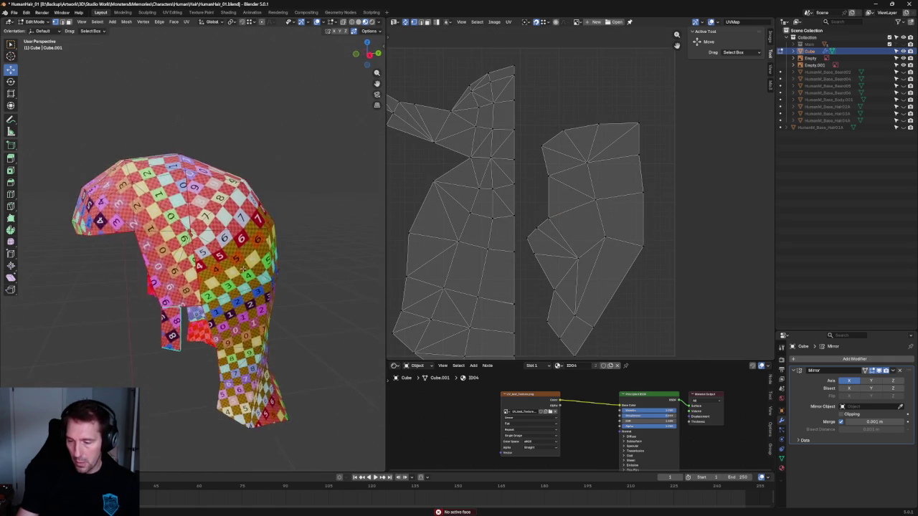
scroll(251, 272, "up", 3)
scroll(251, 273, "up", 1)
scroll(431, 162, "up", 3)
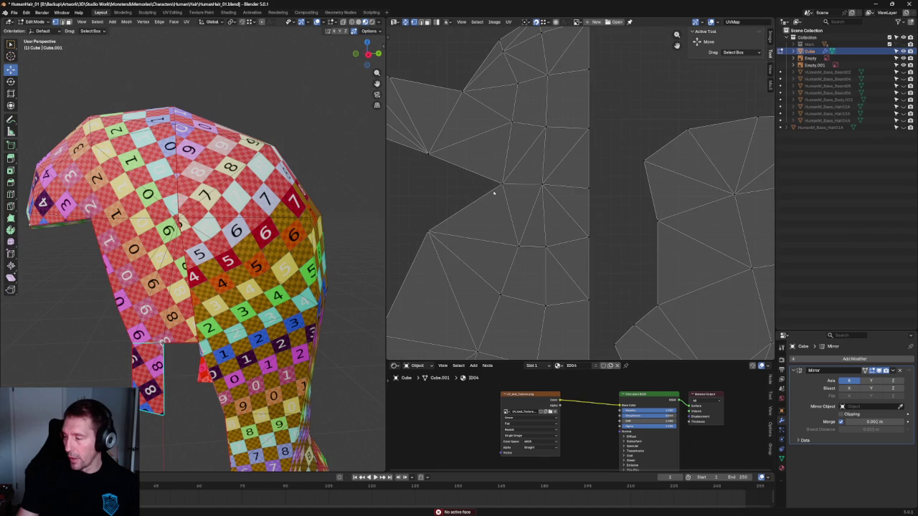
middle_click_drag(405, 194, 537, 180)
scroll(505, 185, "down", 1)
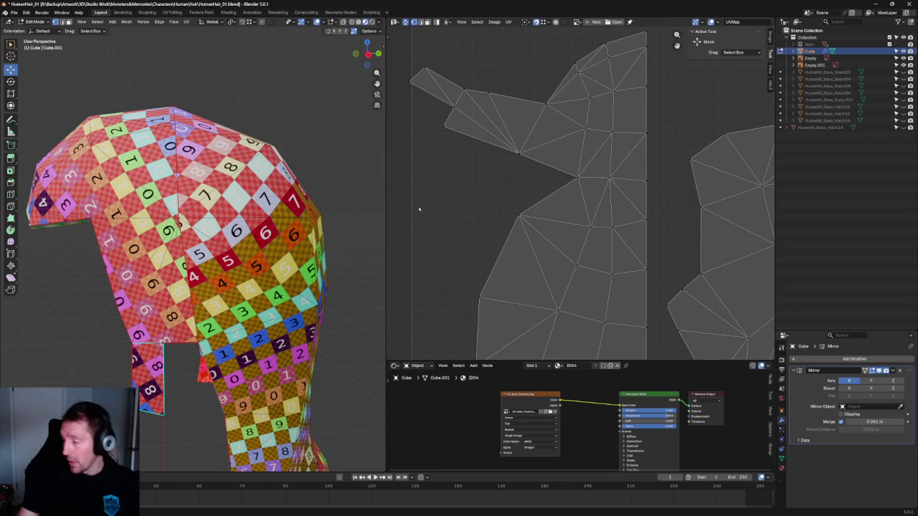
scroll(602, 213, "down", 2)
mouse_move(301, 215)
middle_mouse_down()
mouse_move(170, 177)
mouse_move(151, 180)
middle_mouse_up()
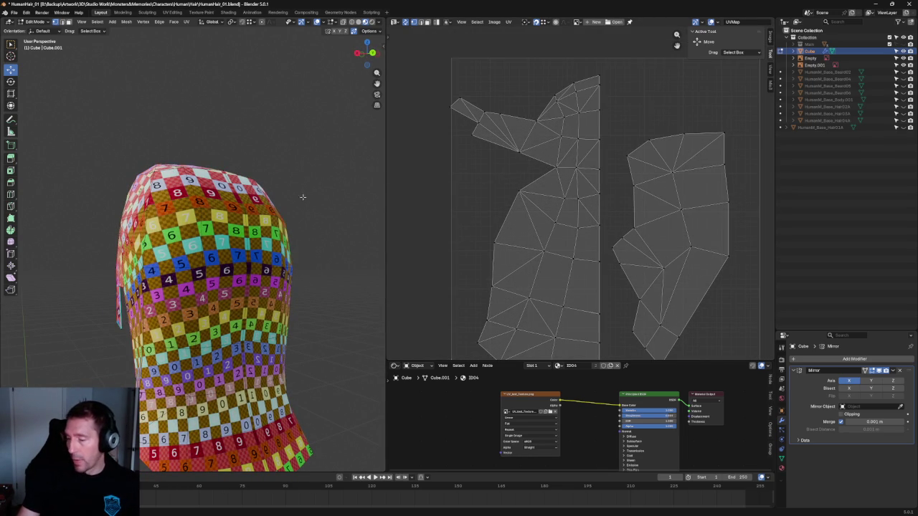
middle_click_drag(303, 199, 215, 263)
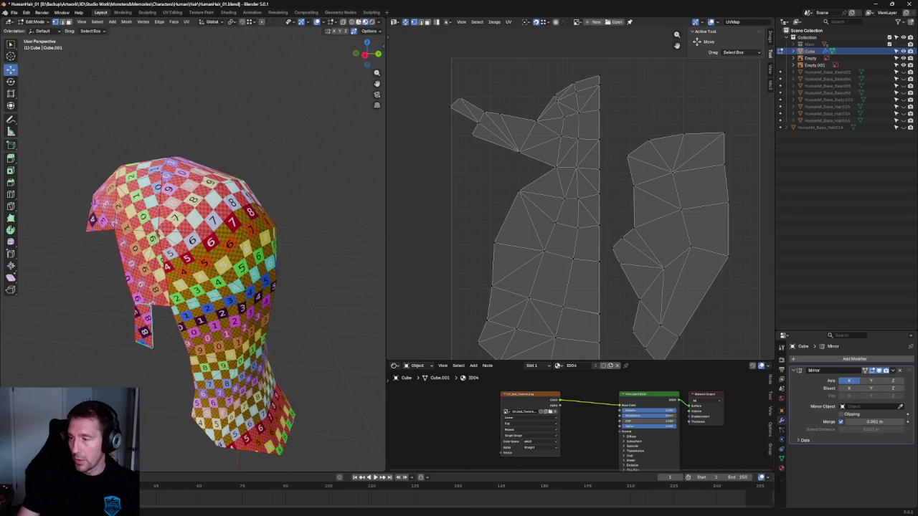
key("z")
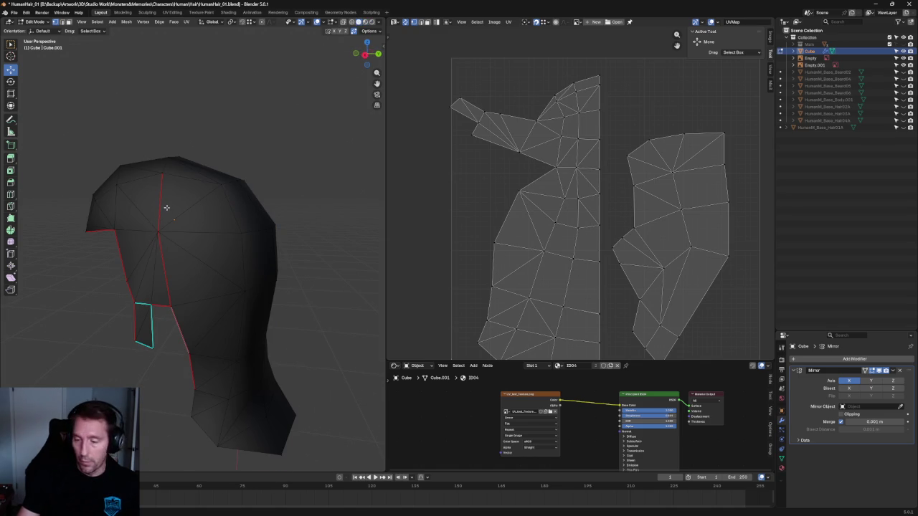
Clear the seam from a vertical edge on the hair cap.
key("alt+a")
left_click(161, 202)
middle_click_drag(160, 264, 159, 204)
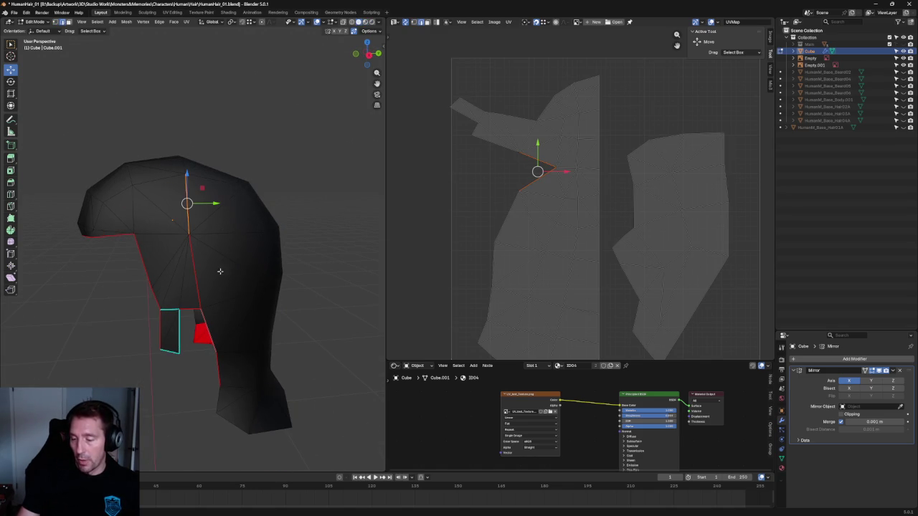
left_click(201, 259)
right_click(195, 267)
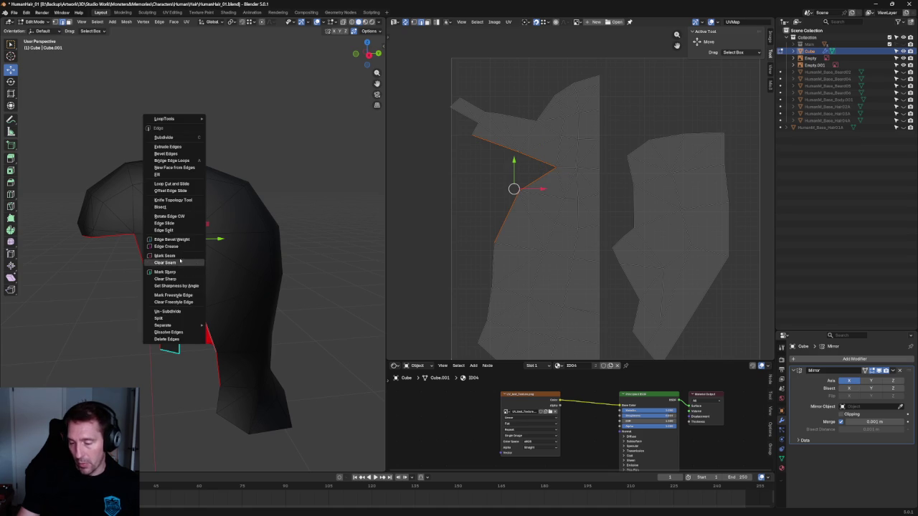
left_click(176, 262)
Select the long edge loop running down the back of the cap.
left_click(268, 203)
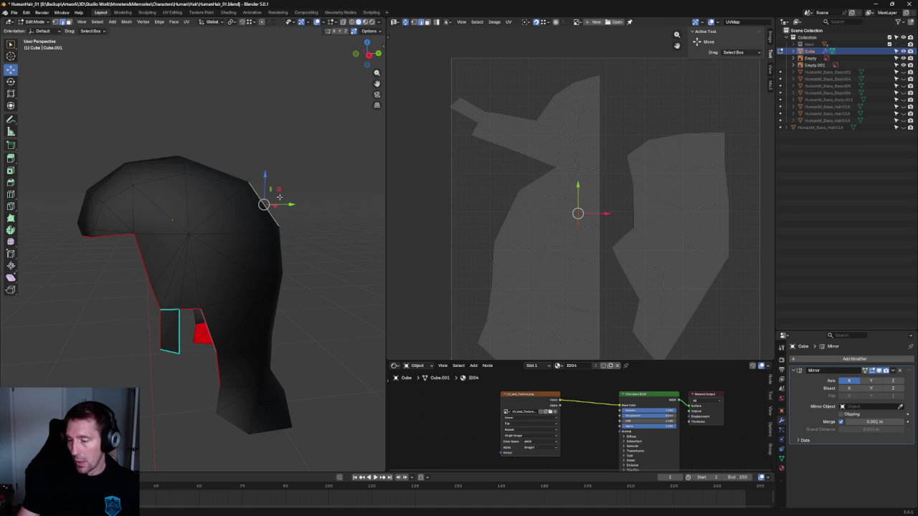
middle_click_drag(269, 203, 414, 206)
mouse_move(359, 222)
middle_mouse_down()
mouse_move(303, 232)
mouse_move(228, 226)
middle_mouse_up()
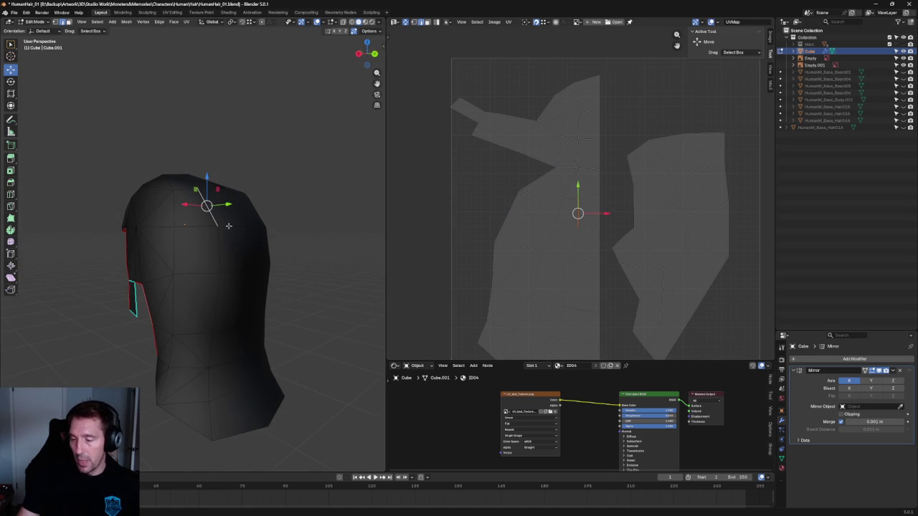
left_click(172, 205)
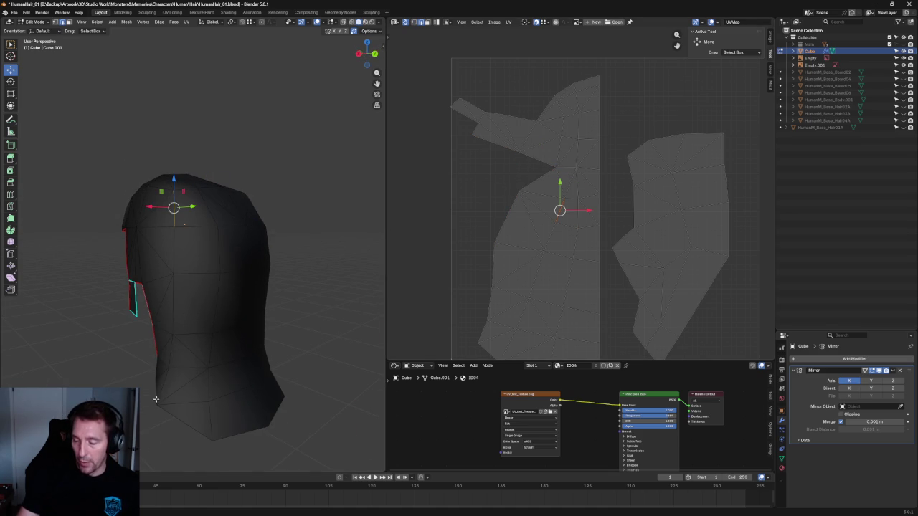
left_click(181, 319)
left_click(171, 353)
left_click(170, 370, "alt")
Mark the selected edge loop as a seam with Ctrl+E.
middle_click_drag(170, 370, 145, 220)
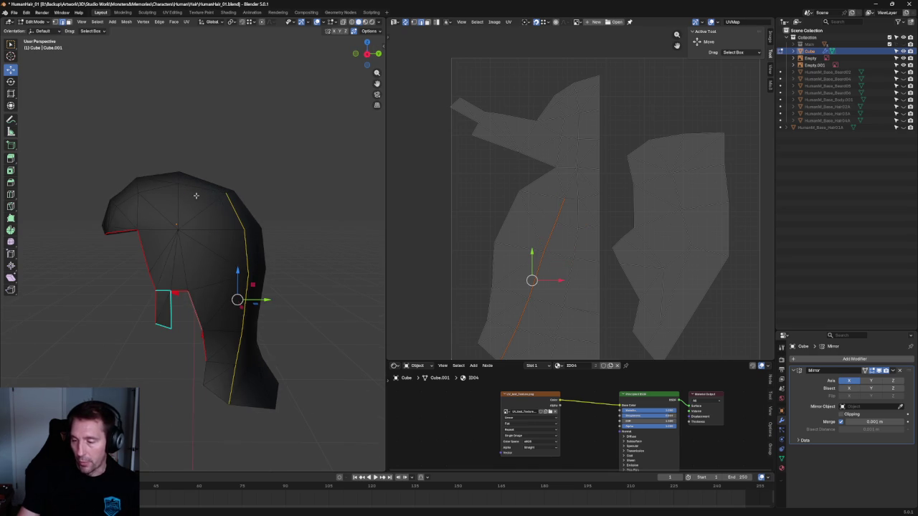
middle_click_drag(245, 389, 242, 264)
mouse_move(204, 387)
middle_mouse_down()
mouse_move(236, 311)
mouse_move(220, 205)
middle_mouse_up()
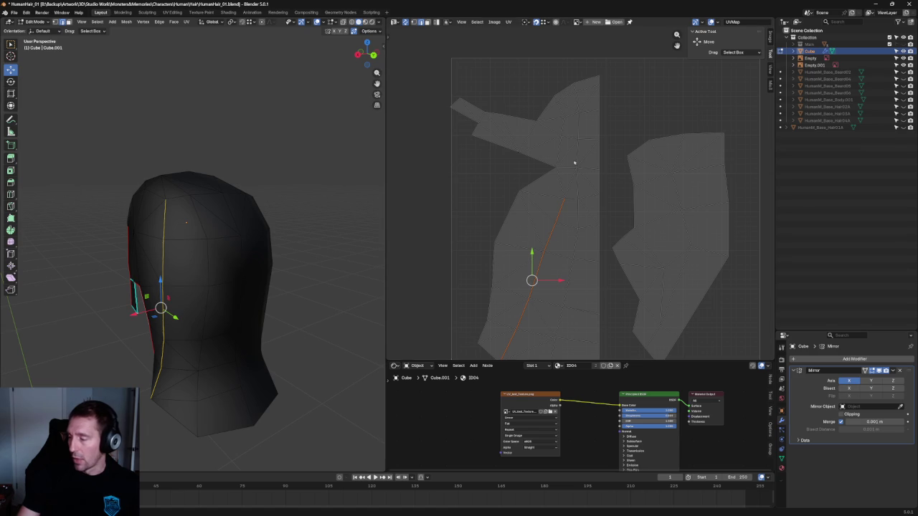
right_click(561, 225)
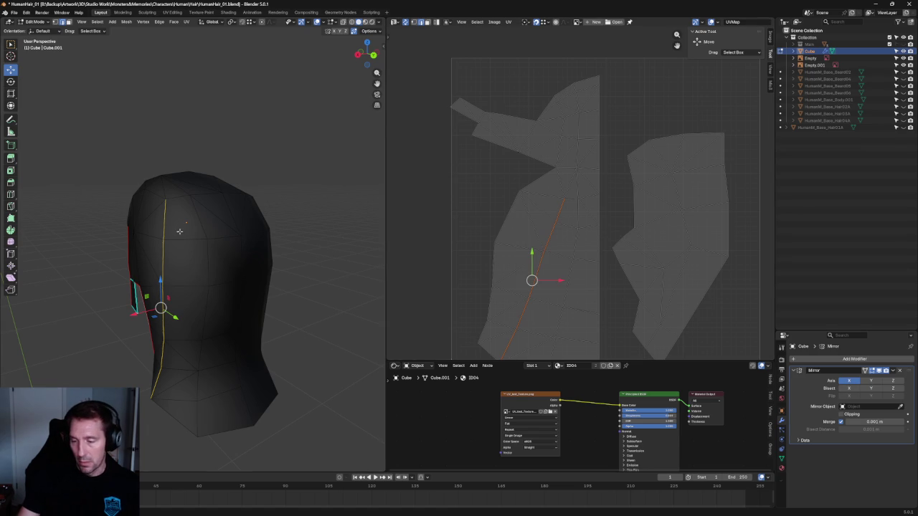
key("ctrl+e")
left_click(158, 206)
middle_click_drag(159, 209, 254, 219)
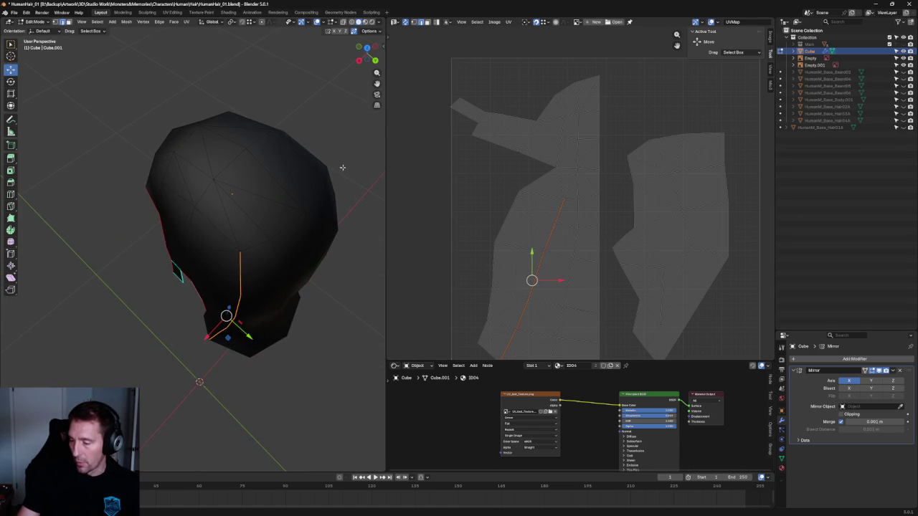
middle_click_drag(283, 319, 299, 274)
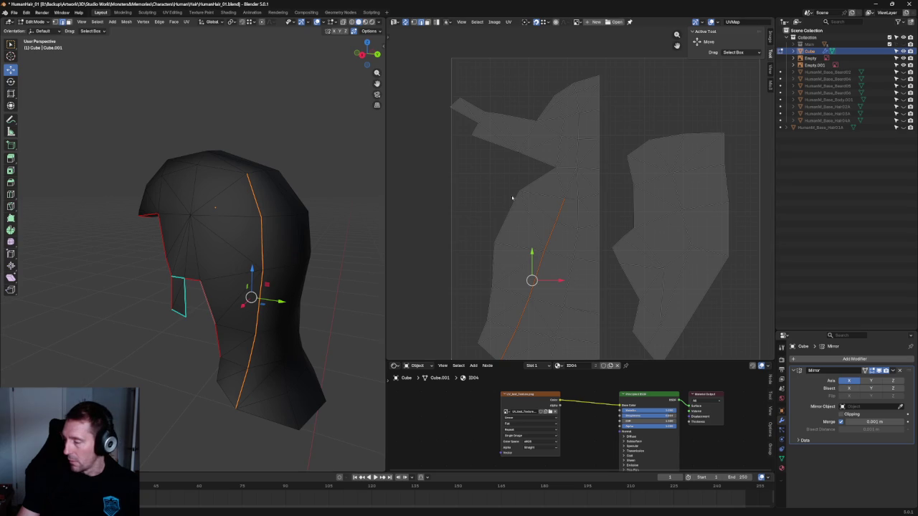
Zoom the UV editor onto the notch and select its upper vertex.
scroll(513, 200, "up", 2)
left_click_drag(491, 166, 460, 240)
middle_click_drag(461, 227, 511, 218)
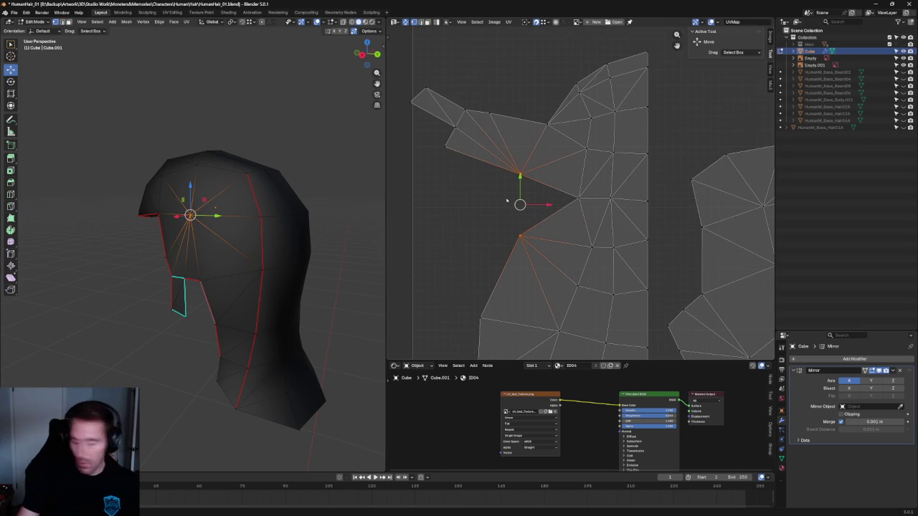
left_click(525, 192)
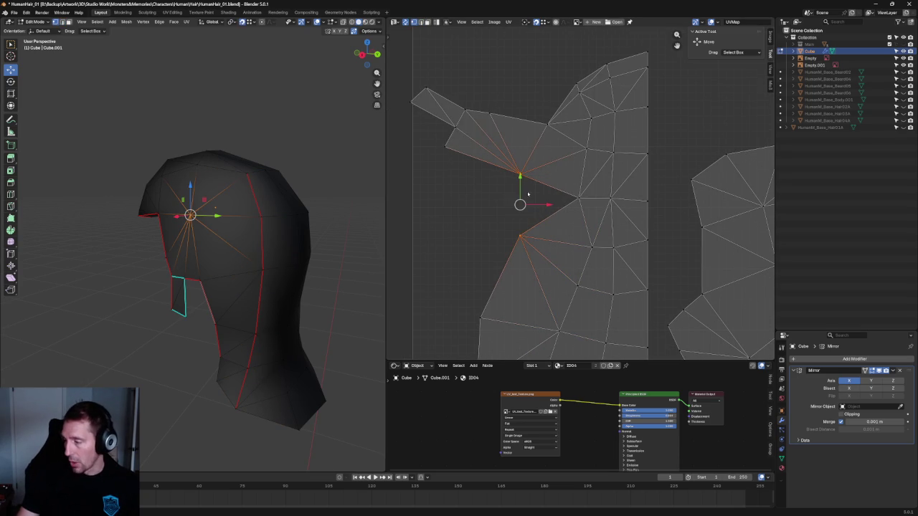
key("u")
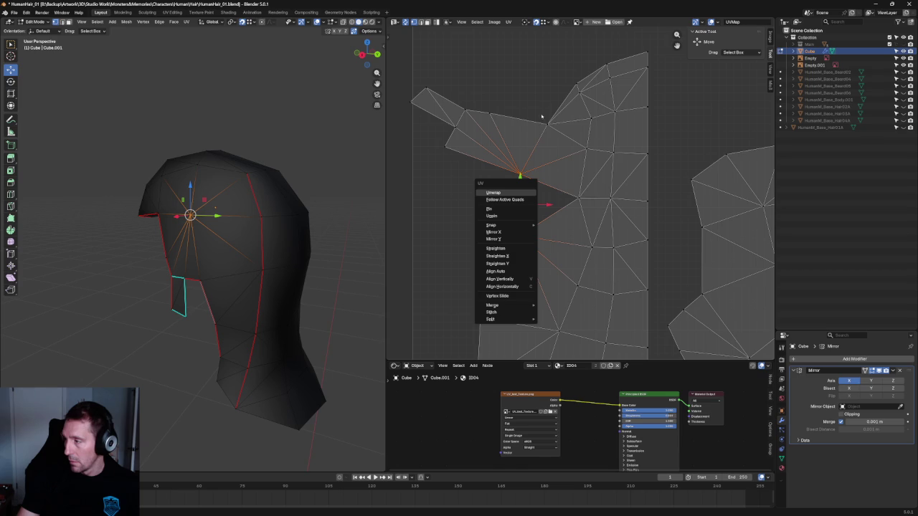
key("ctrl+z")
Pull the notch vertices down to close the gap and straighten the island edge.
left_click(519, 173)
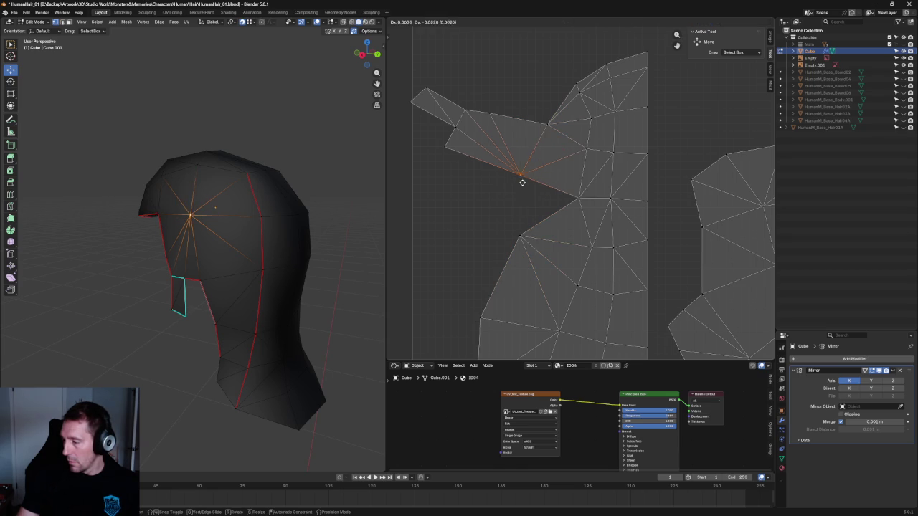
left_click_drag(519, 174, 519, 235)
left_click(445, 148)
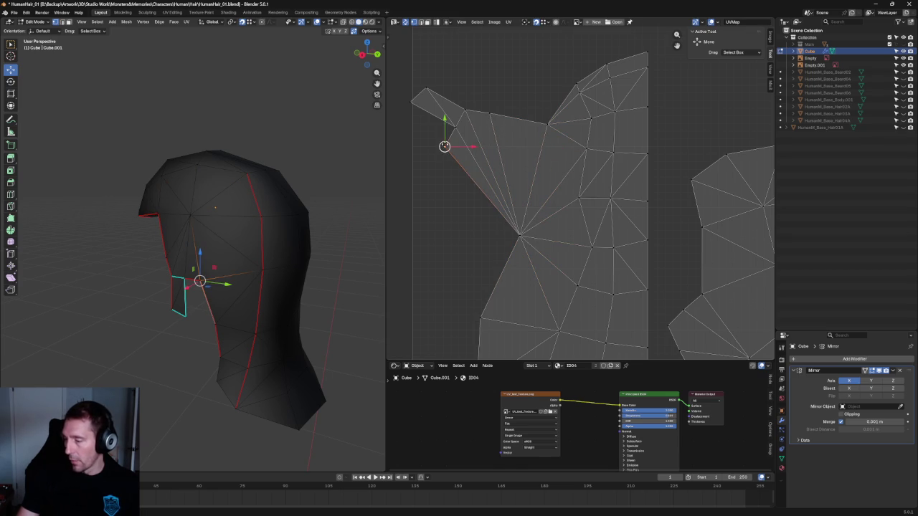
left_click_drag(445, 148, 480, 318)
scroll(490, 139, "down", 3)
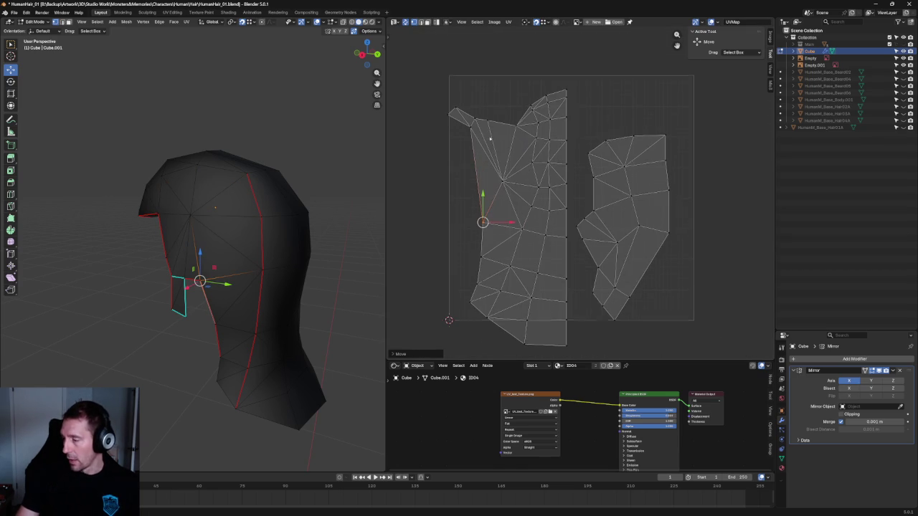
left_click_drag(441, 152, 556, 329)
Re-unwrap the selected faces, then select the whole left UV island and move it.
key("u")
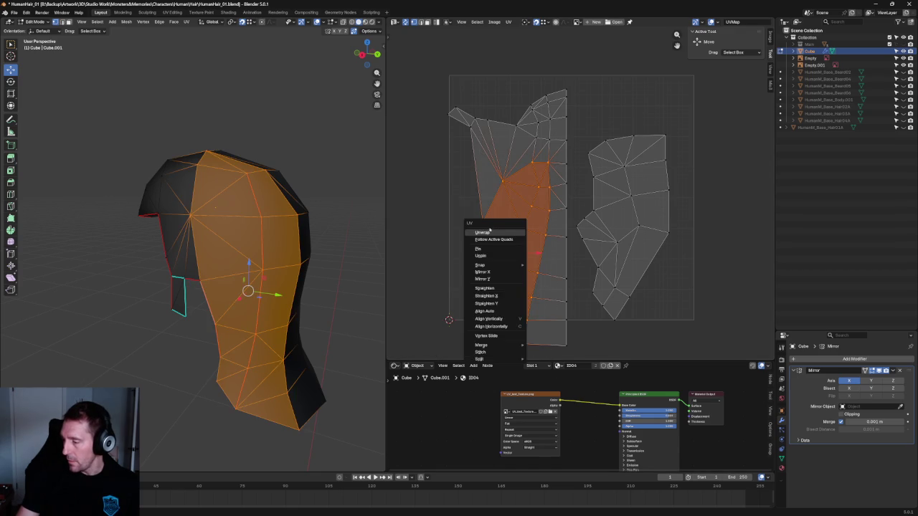
left_click(490, 235)
scroll(538, 199, "down", 4)
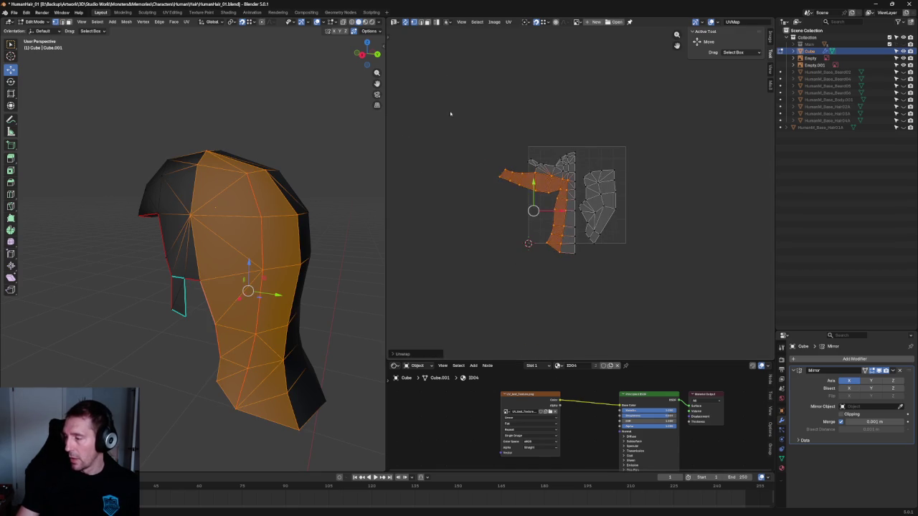
left_click_drag(452, 131, 576, 271)
scroll(580, 195, "up", 3)
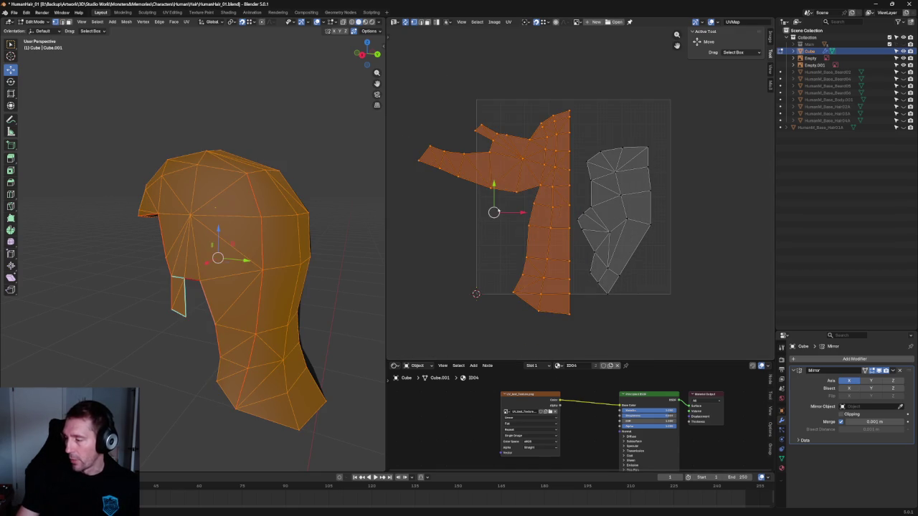
key("g")
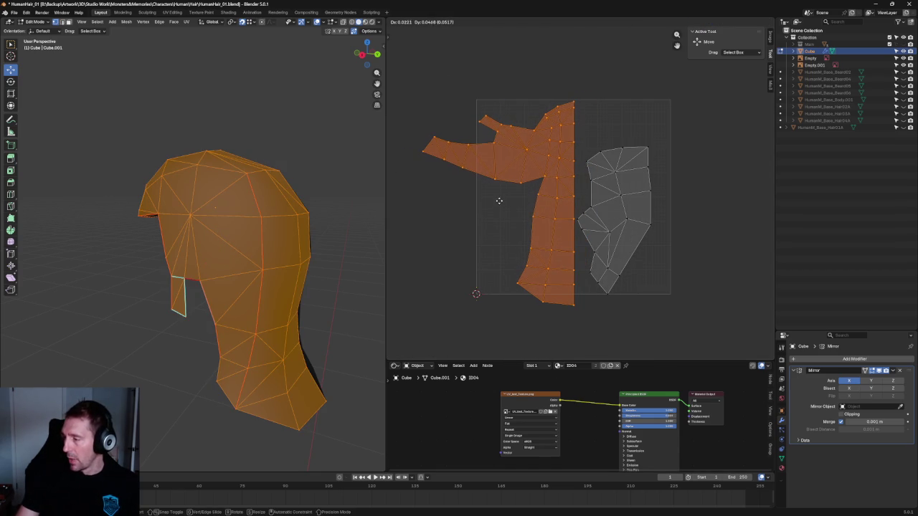
left_click(498, 204)
Try shrinking the left UV island with the transform tool, then cancel the scaling.
scroll(540, 209, "up", 1)
middle_click_drag(541, 208, 559, 203)
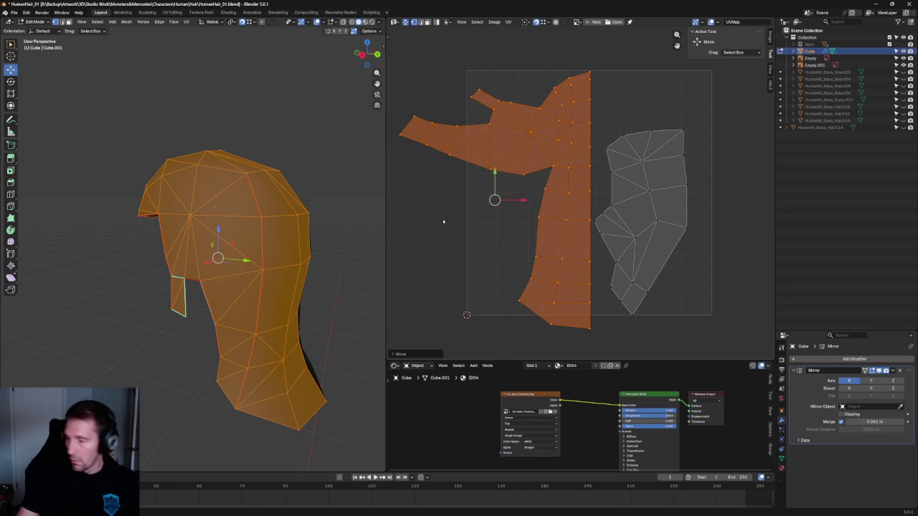
scroll(473, 244, "down", 3)
key("shift+space")
key("t")
left_click_drag(488, 259, 532, 244)
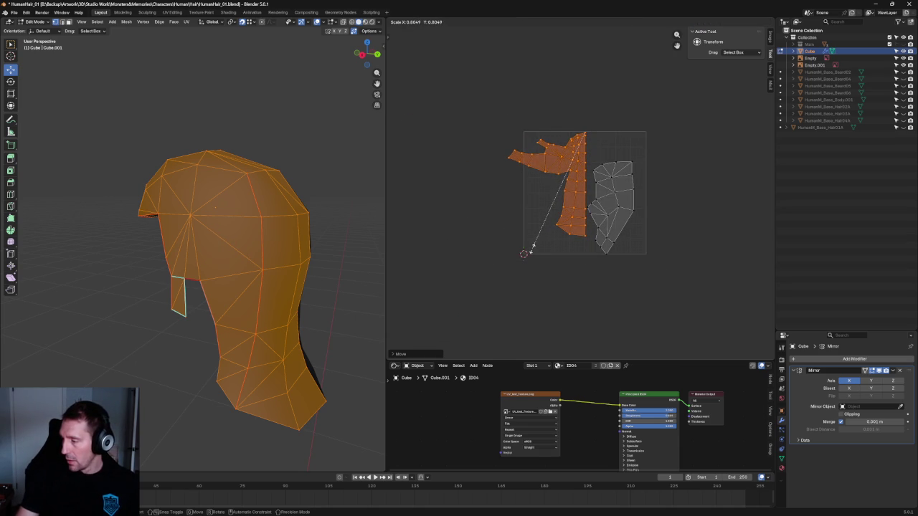
right_click(525, 253)
Rotate the left island's tab faces about 15° and move them into a new position.
scroll(501, 215, "up", 5)
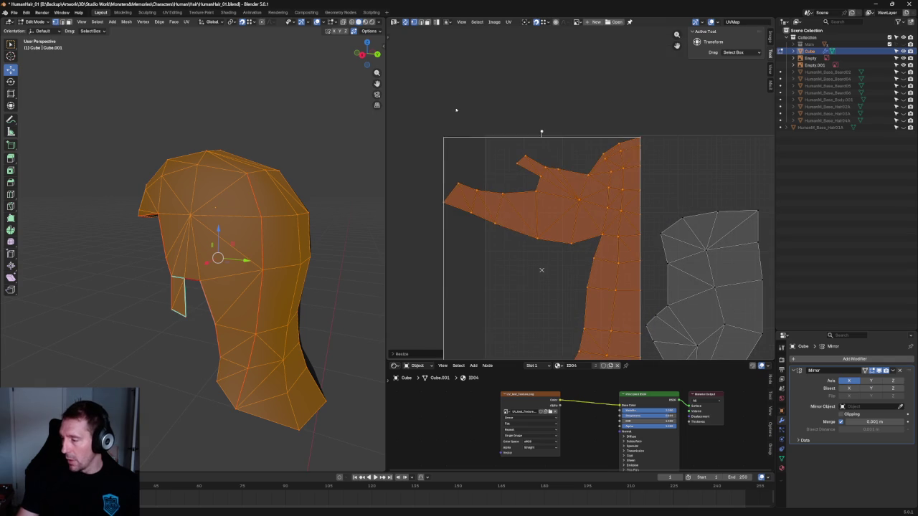
key("alt+a")
left_click_drag(486, 220, 591, 257)
key("r")
left_click_drag(545, 188, 543, 178)
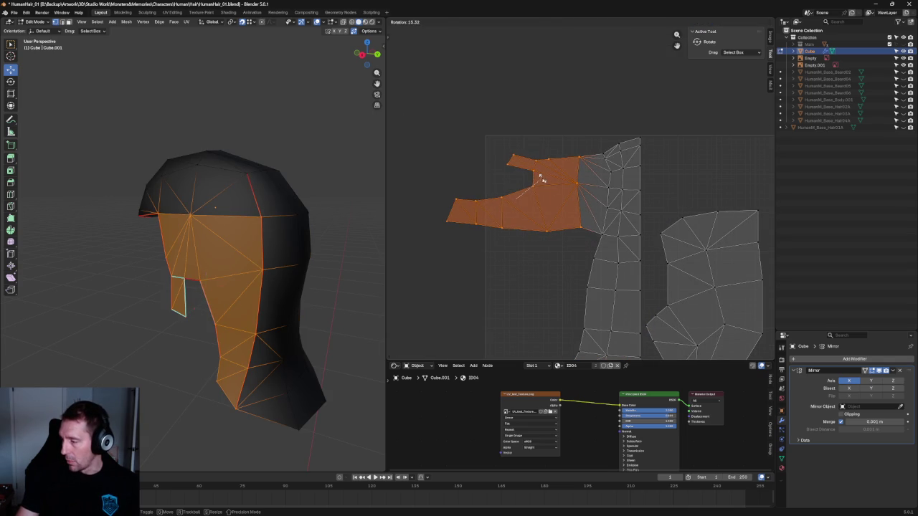
left_click(543, 179)
key("g")
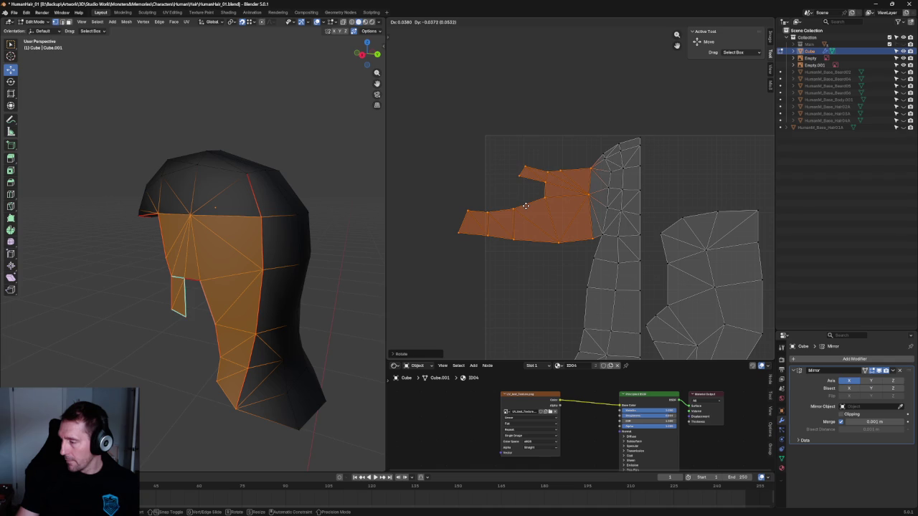
left_click(525, 205)
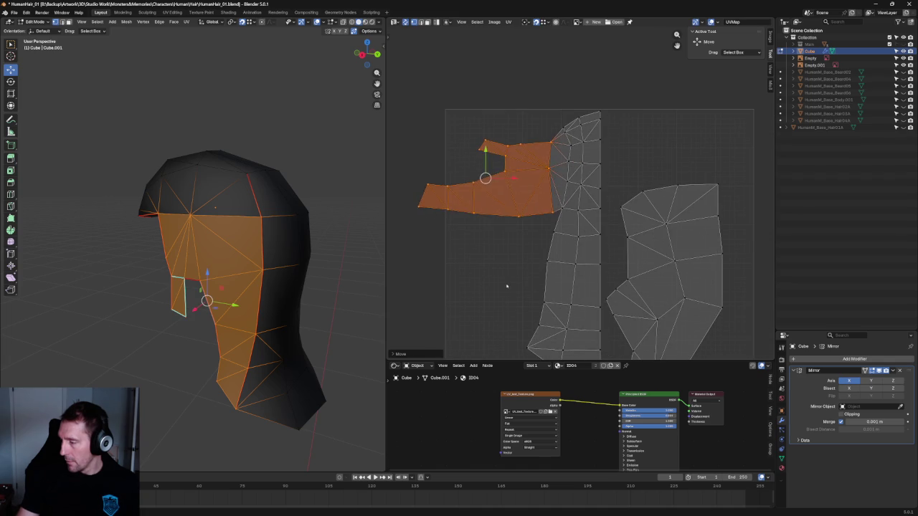
Select the right UV island and scale it down.
key("alt+a")
scroll(506, 285, "down", 2)
scroll(518, 253, "up", 4)
scroll(502, 247, "down", 4)
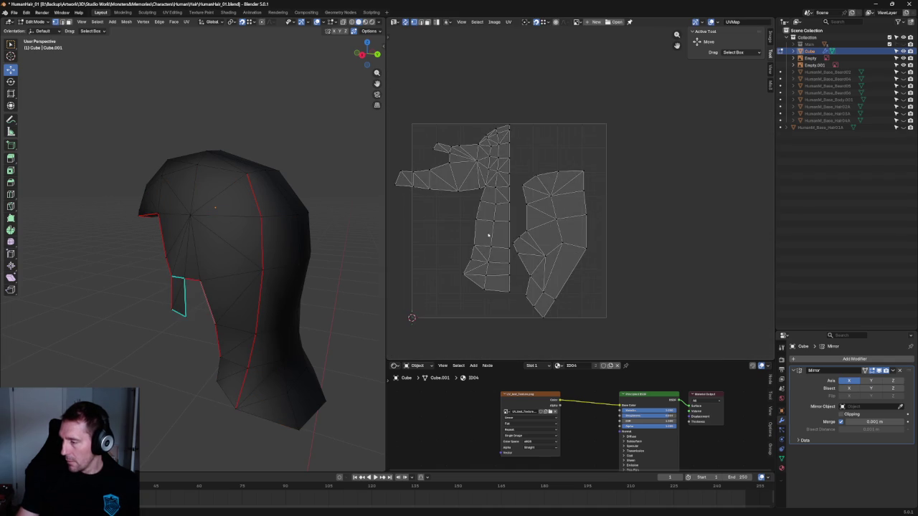
scroll(488, 239, "up", 4)
scroll(502, 282, "down", 4)
left_click_drag(576, 254, 502, 356)
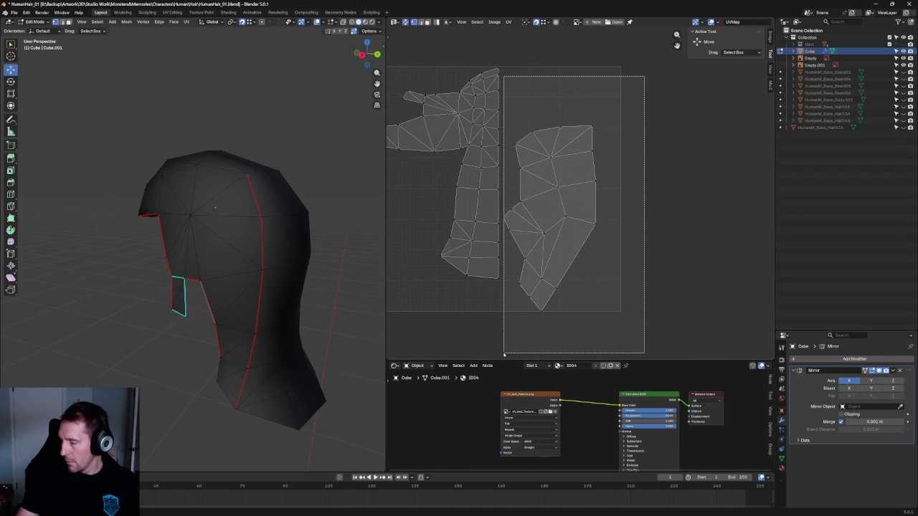
scroll(577, 185, "down", 2)
key("shift+space")
key("s")
left_click_drag(577, 187, 564, 209)
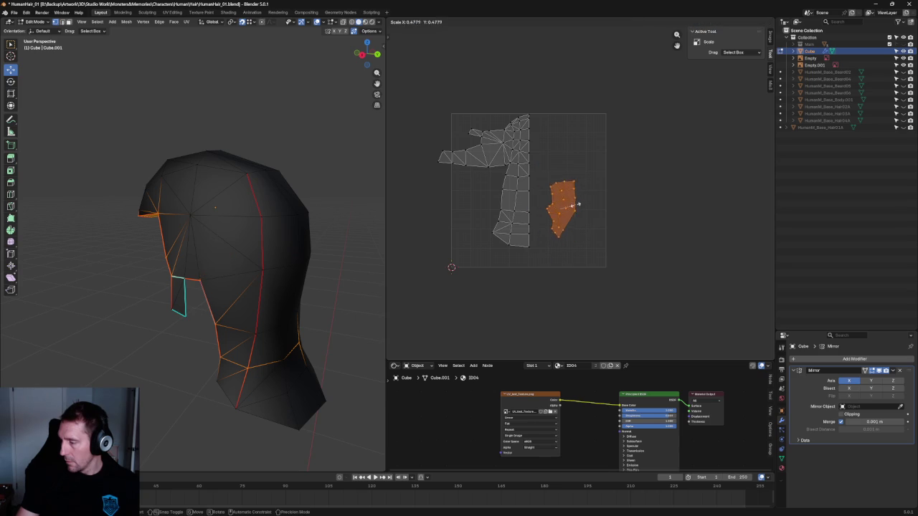
Re-unwrap the right island and rotate it about 27°.
key("u")
left_click(561, 216)
key("shift+space")
key("r")
mouse_move(518, 165)
left_mouse_down()
mouse_move(507, 165)
mouse_move(509, 184)
mouse_move(433, 266)
left_mouse_up()
key("shift+space")
key("g")
Rotate the island's upper faces to a squarer orientation and move them up-right.
scroll(516, 251, "up", 2)
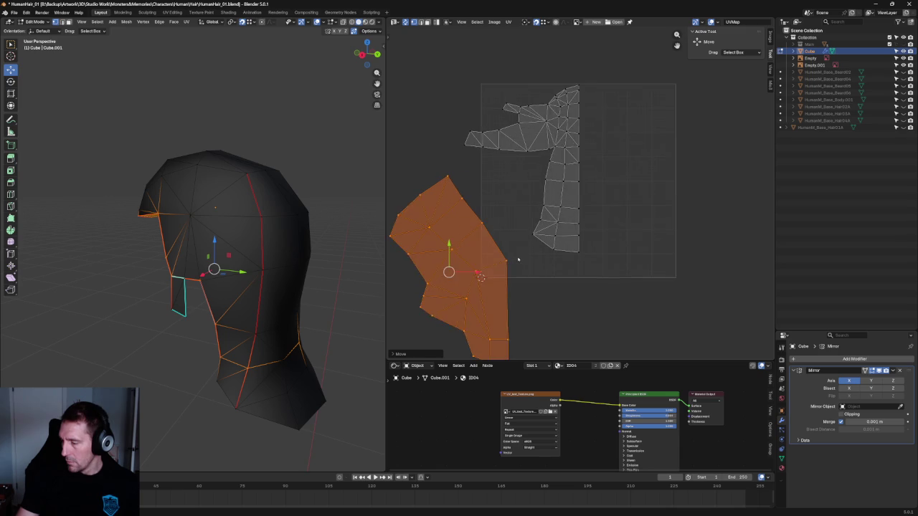
left_click_drag(525, 159, 413, 280)
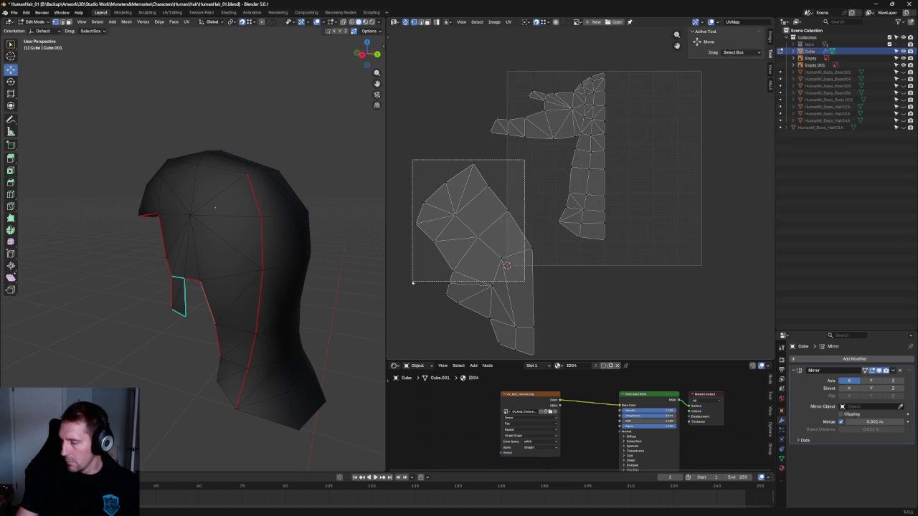
key("shift+space")
key("r")
mouse_move(488, 205)
left_mouse_down()
mouse_move(492, 226)
mouse_move(492, 215)
left_mouse_up()
key("shift+space")
key("g")
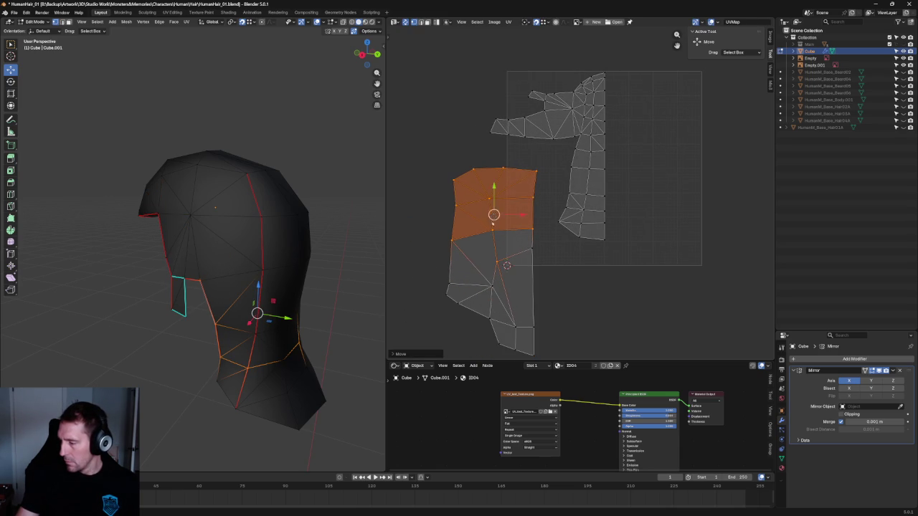
scroll(491, 215, "down", 2)
Re-lay the island's left faces along the quads and align the right-edge vertex column straight.
left_click_drag(463, 160, 546, 327)
key("u")
left_click(511, 260)
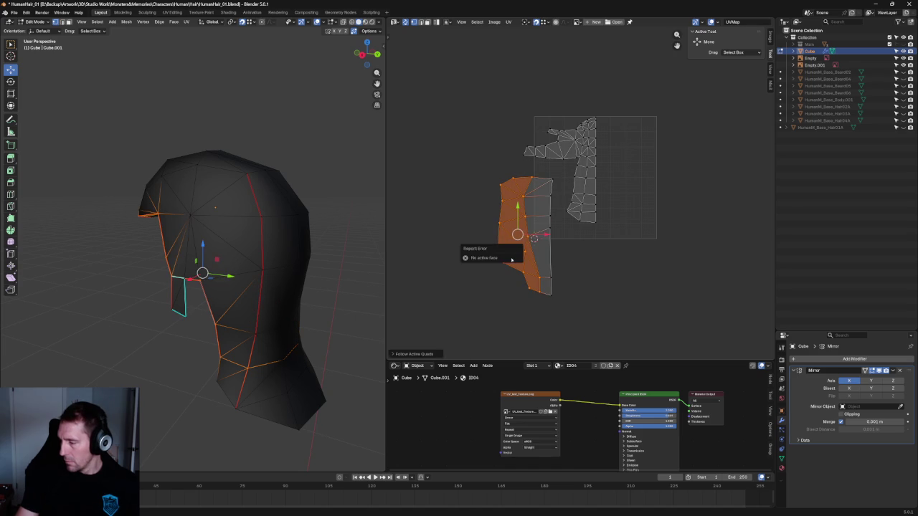
key("u")
left_click(505, 221)
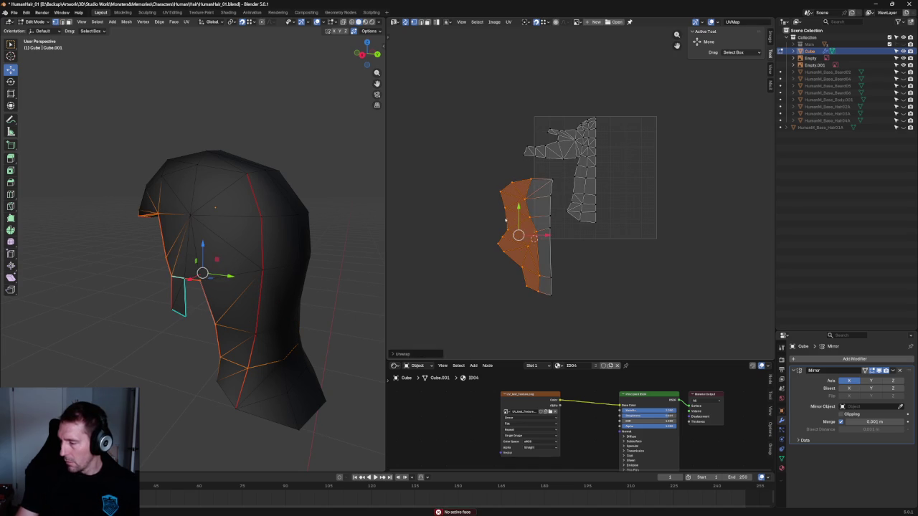
left_click_drag(549, 175, 562, 311)
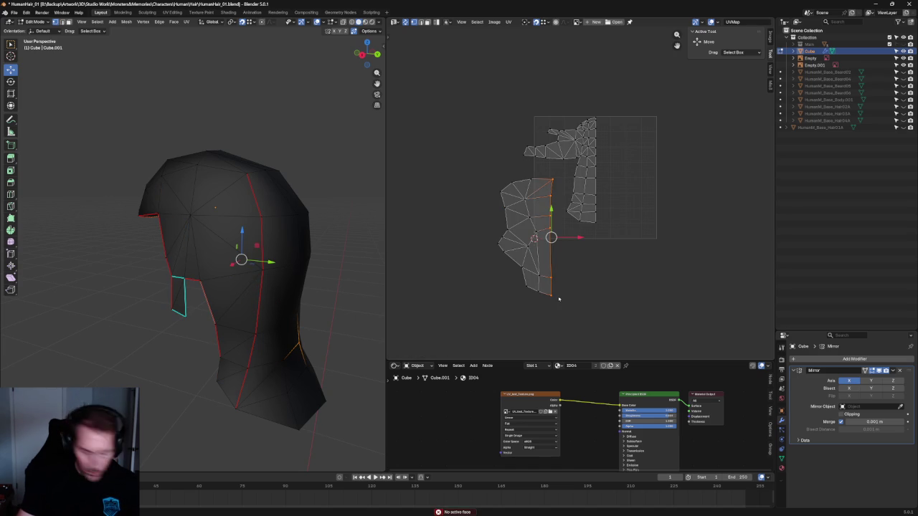
key("shift+w")
left_click(560, 269)
Re-unwrap the left island, scale it to about a third, and move it beside the other island.
left_click_drag(468, 169, 551, 323)
key("u")
left_click(505, 241)
left_click(611, 296)
scroll(580, 261, "up", 3)
scroll(566, 260, "down", 2)
mouse_move(459, 160)
left_mouse_down()
mouse_move(551, 357)
mouse_move(551, 320)
left_mouse_up()
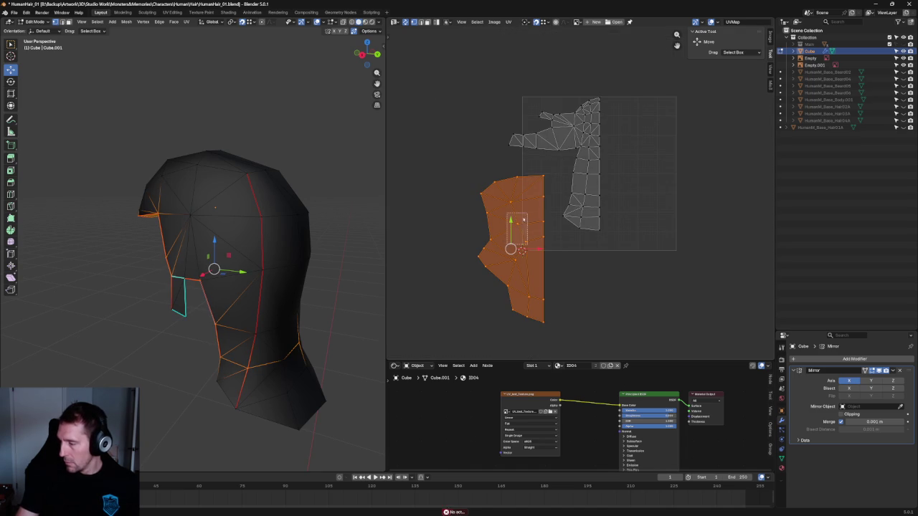
key("s")
left_click(515, 243)
mouse_move(511, 249)
left_mouse_down()
mouse_move(539, 189)
mouse_move(581, 166)
left_mouse_up()
Enlarge the left island slightly and fine-tune its position.
key("shift+space")
key("s")
key("shift+space")
key("g")
left_click_drag(542, 193, 543, 208)
left_click(542, 208)
scroll(595, 189, "up", 2)
Mirror the left island horizontally with Mirror X, place it at the left edge, and clear the selection.
key("u")
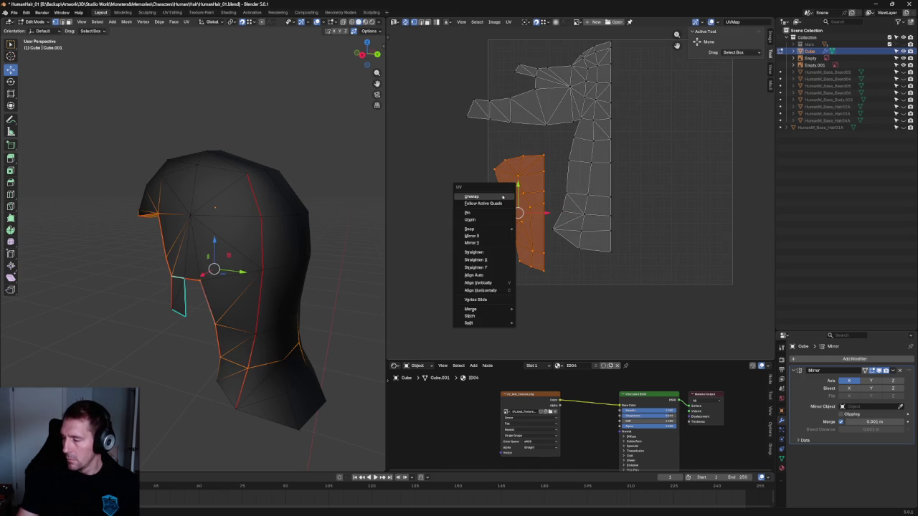
left_click(487, 239)
key("u")
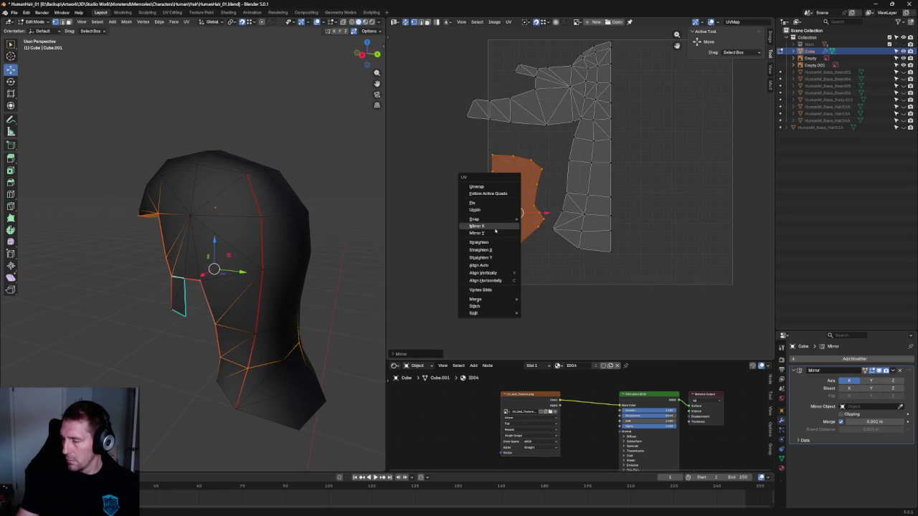
left_click(502, 221)
key("g")
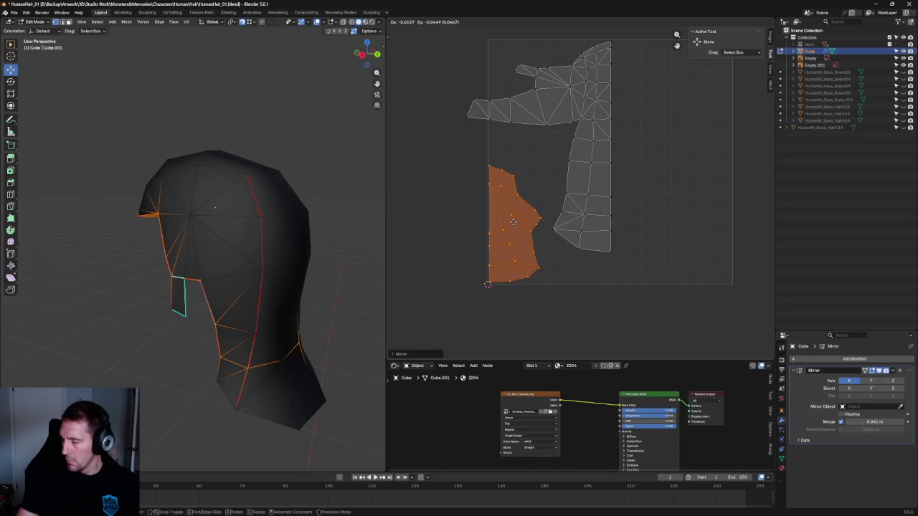
left_click(513, 222)
key("alt+a")
scroll(574, 187, "down", 3)
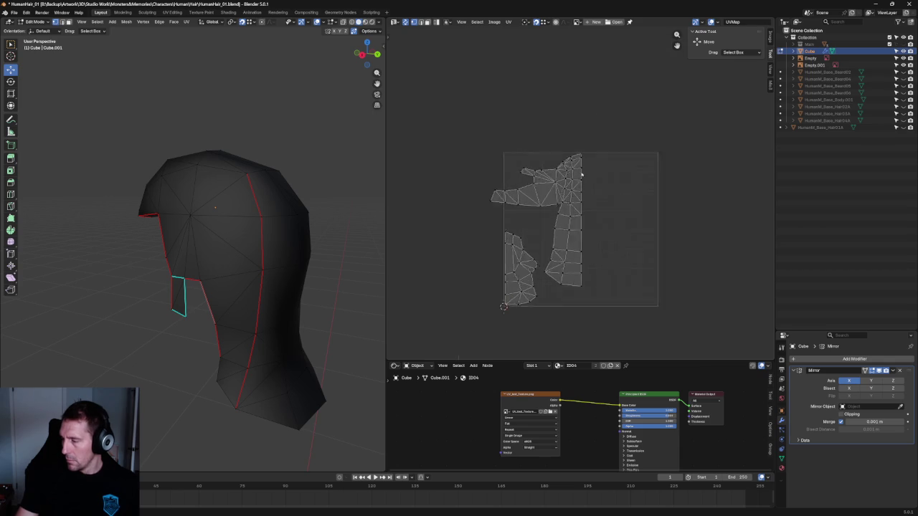
Select the right and upper-left UV islands together and move them to a new position.
scroll(560, 117, "up", 5)
scroll(560, 118, "down", 1)
scroll(566, 109, "down", 2)
left_click_drag(603, 70, 514, 298)
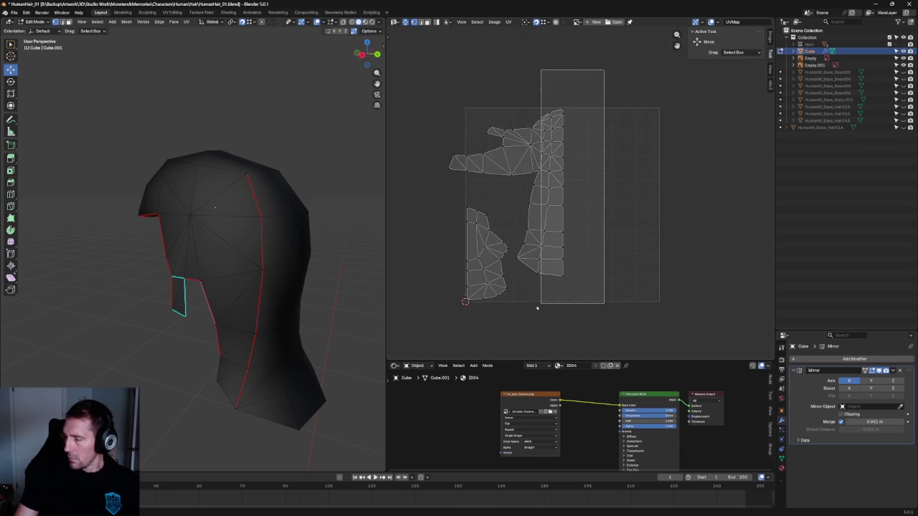
left_click_drag(434, 101, 539, 195, "shift")
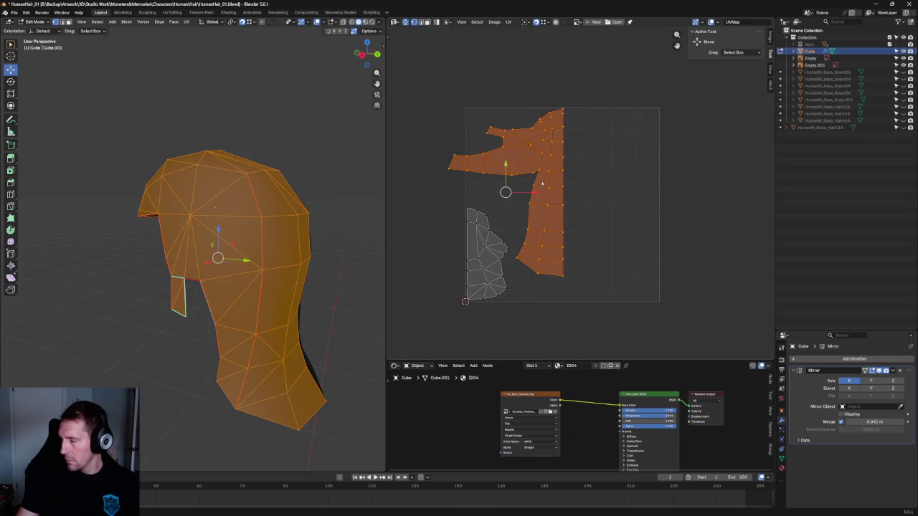
key("g")
left_click(559, 273)
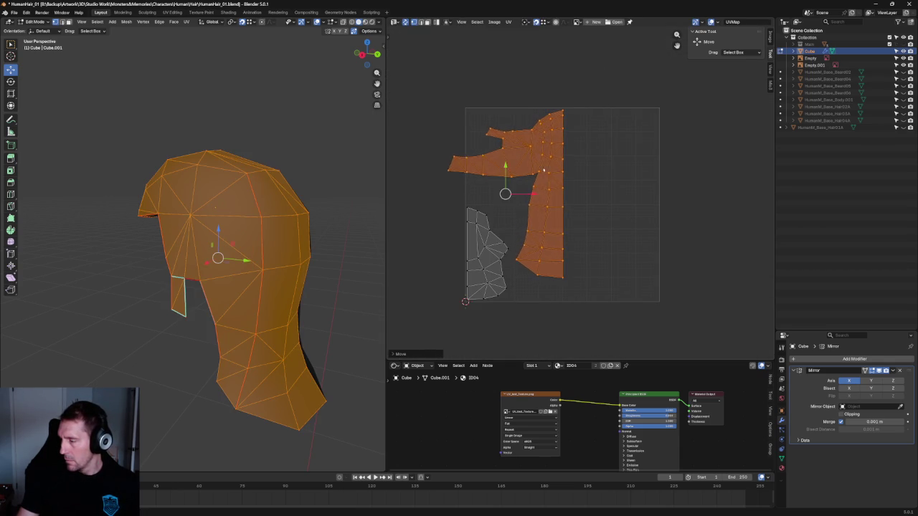
scroll(567, 272, "up", 4)
scroll(585, 276, "up", 1)
key("g")
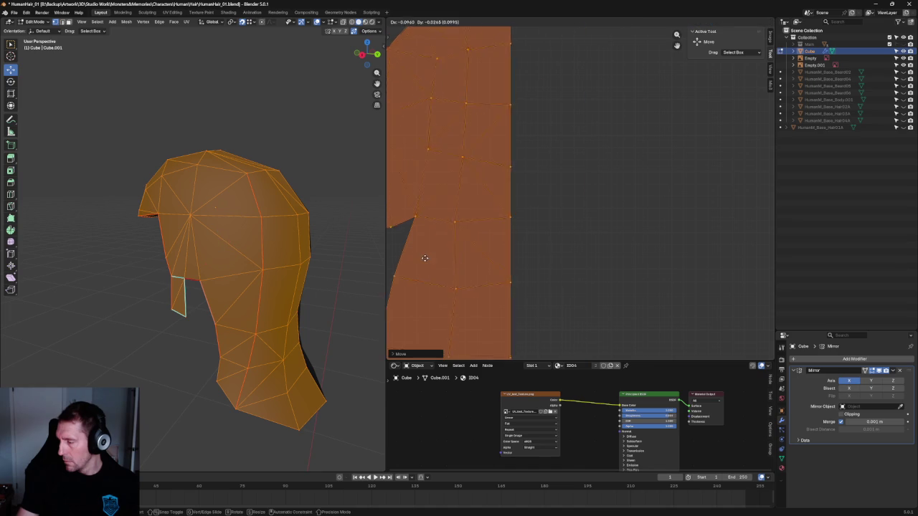
left_click(488, 245)
scroll(531, 246, "down", 5)
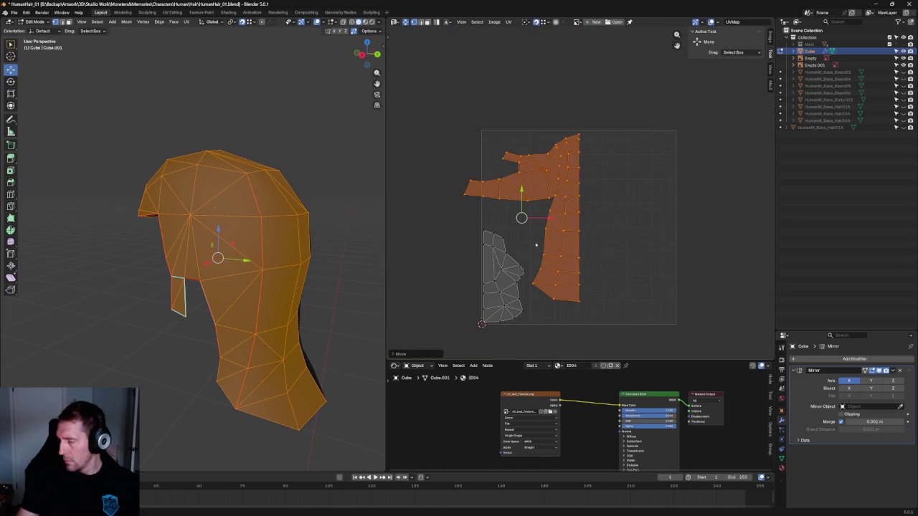
Rotate the narrow strip of faces about 25° and slide it down beside the left island.
left_click(637, 184)
left_click_drag(615, 108, 579, 313)
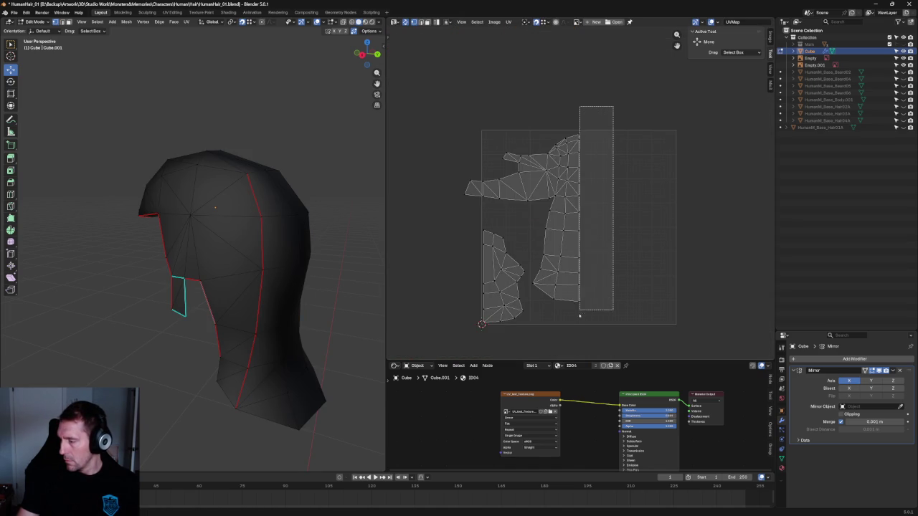
left_click(623, 170)
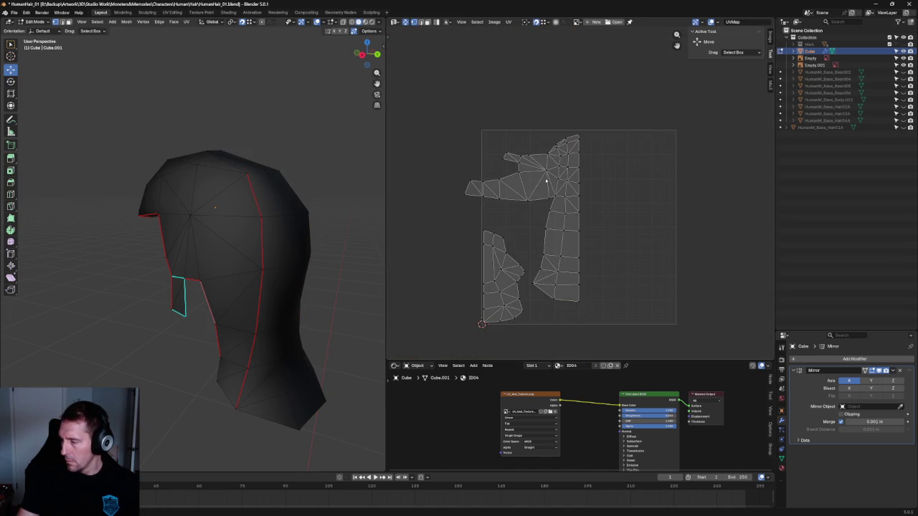
left_click_drag(449, 170, 539, 217)
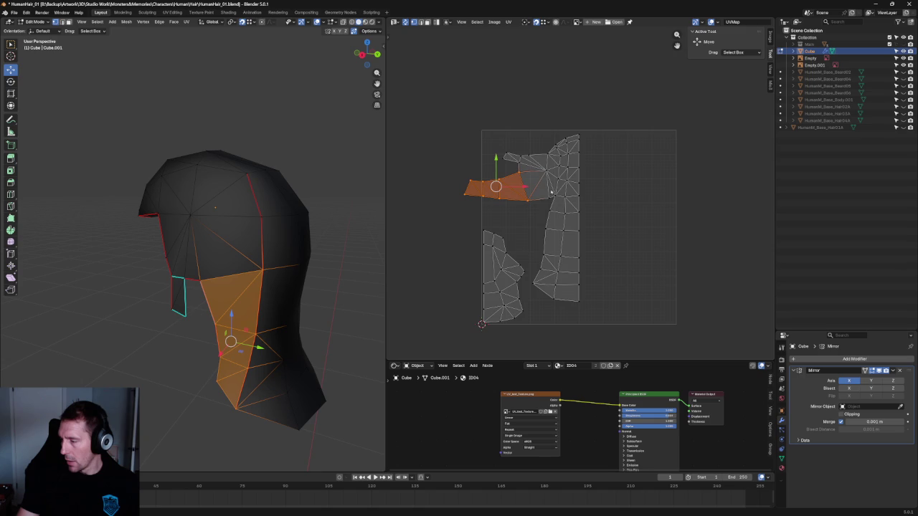
key("shift+space")
key("r")
mouse_move(535, 178)
left_mouse_down()
mouse_move(528, 157)
mouse_move(514, 210)
mouse_move(537, 185)
left_mouse_up()
key("shift+space")
key("g")
key("shift+space")
key("r")
key("shift+space")
key("g")
left_click_drag(516, 216, 516, 212)
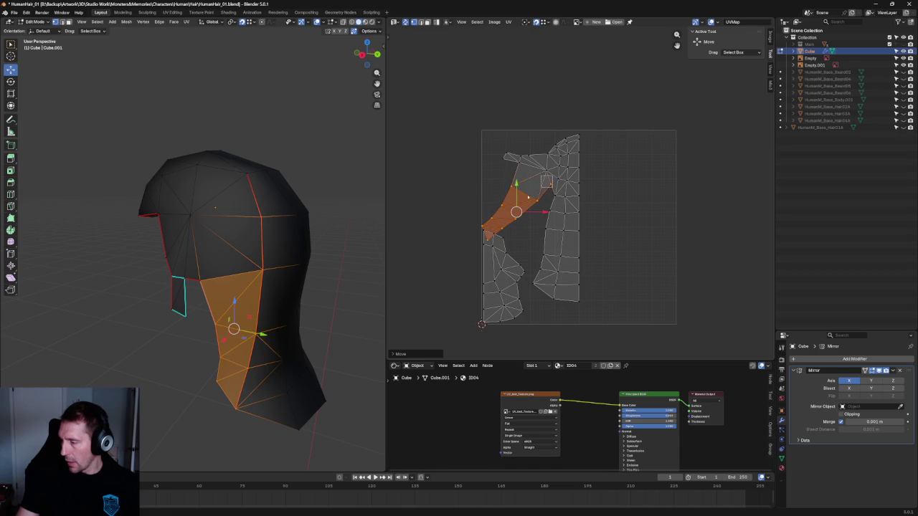
Re-unwrap the distorted faces and the stretched face between the islands.
left_click(518, 196)
right_click(518, 196)
left_click(505, 149)
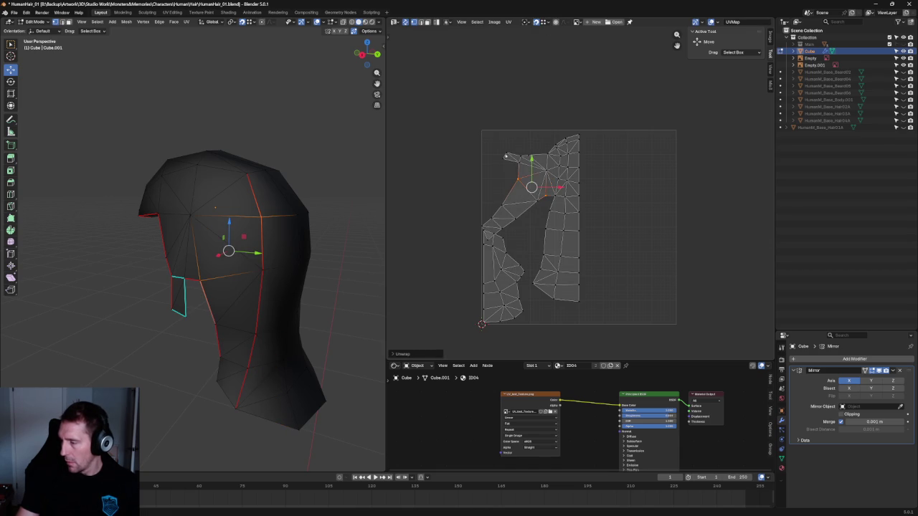
left_click(538, 201)
left_click(543, 213, "shift")
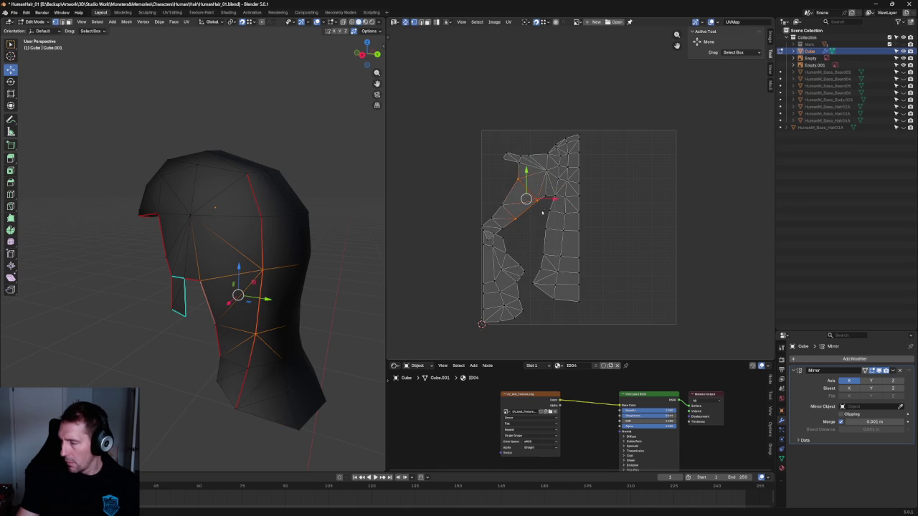
left_click_drag(538, 222, 536, 220)
right_click(533, 213)
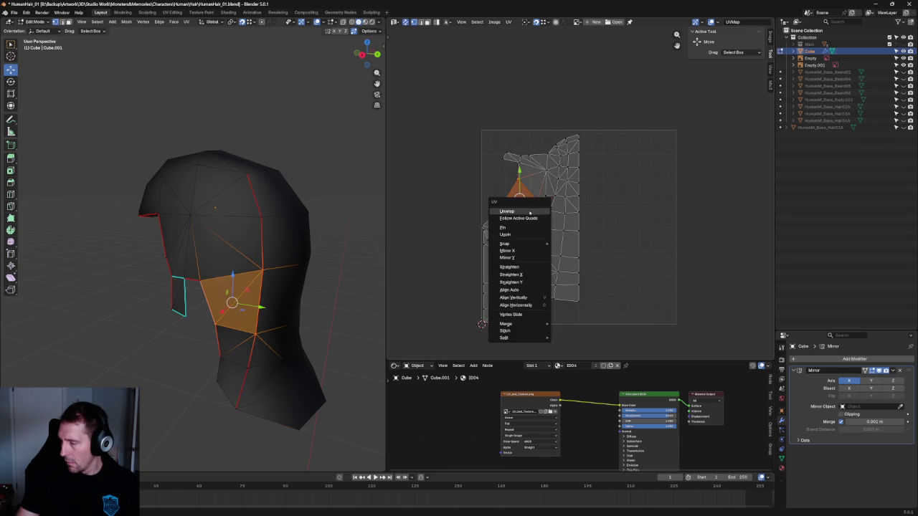
left_click(530, 213)
scroll(508, 209, "up", 5)
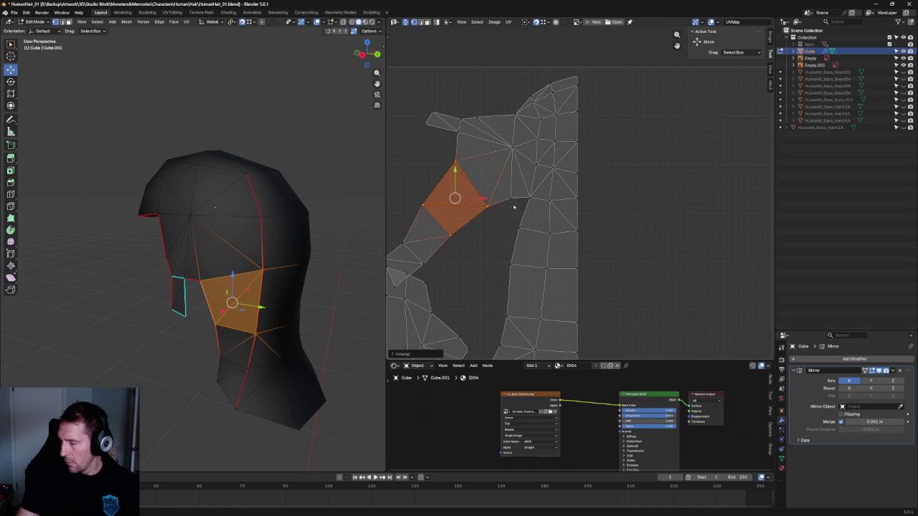
left_click(494, 248)
scroll(504, 199, "down", 2)
scroll(502, 275, "down", 2)
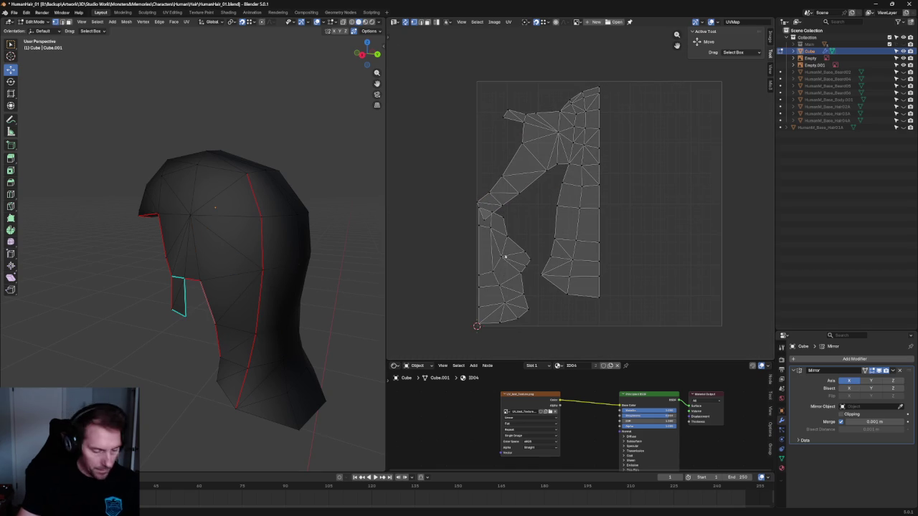
Rotate the whole left island slightly upright, deselect everything, and preview the checker texture.
key("l")
key("shift+space")
key("t")
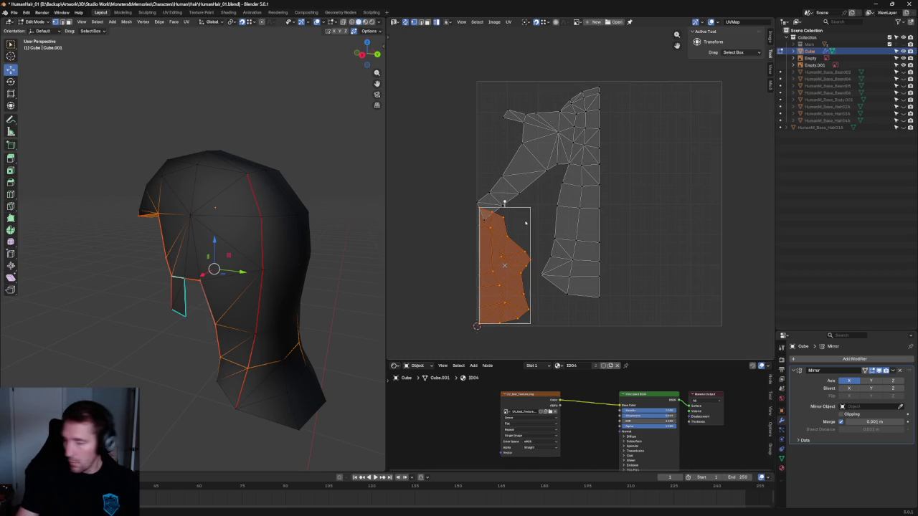
left_click_drag(530, 207, 545, 209)
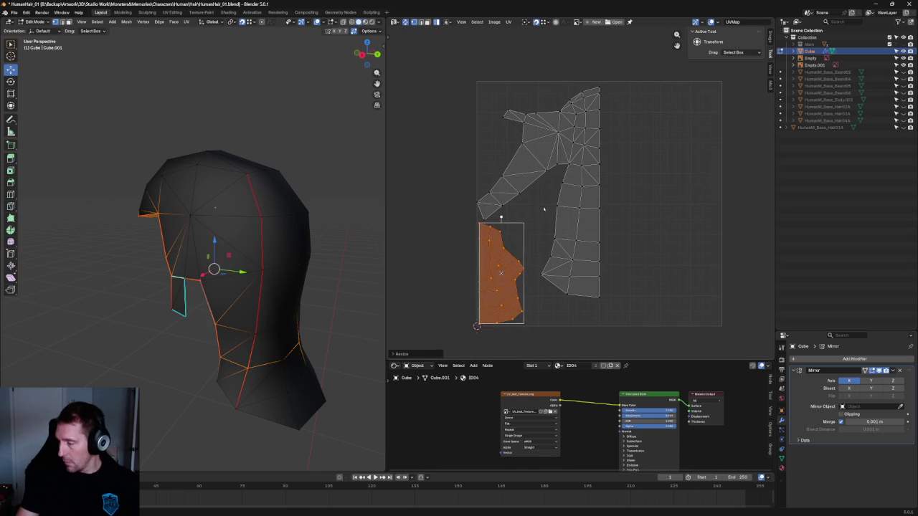
key("ctrl+i")
key("alt+a")
scroll(545, 273, "down", 1)
scroll(615, 266, "up", 3)
scroll(619, 266, "up", 1)
scroll(637, 259, "down", 5)
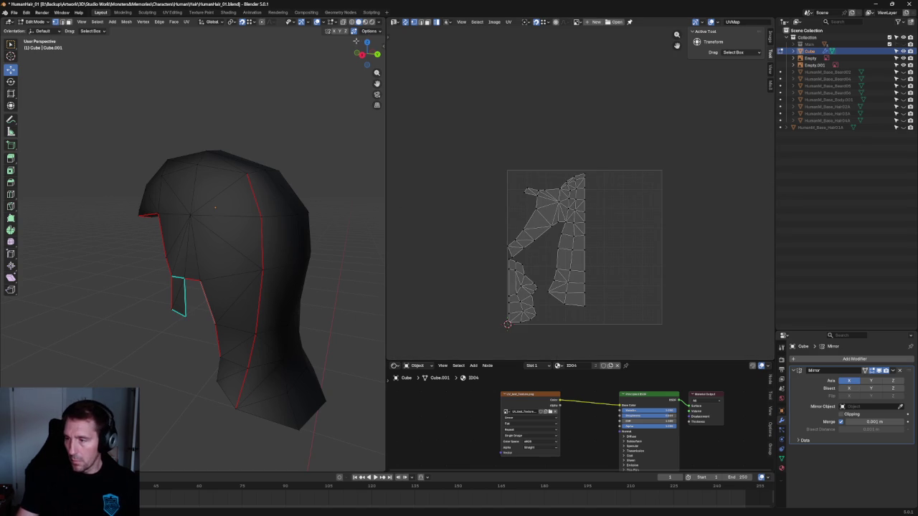
left_click(365, 21)
Re-unwrap the flap's UV faces in the hair cap island.
scroll(577, 177, "up", 4)
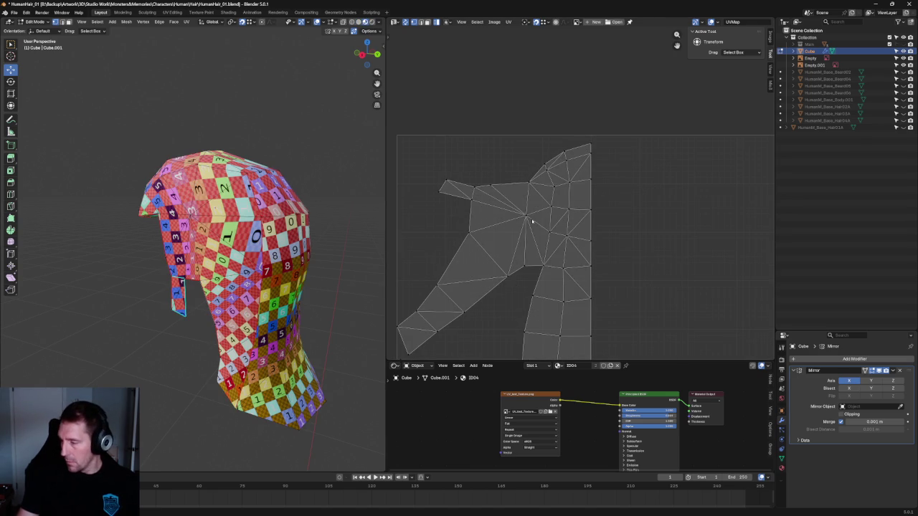
left_click_drag(416, 162, 547, 265)
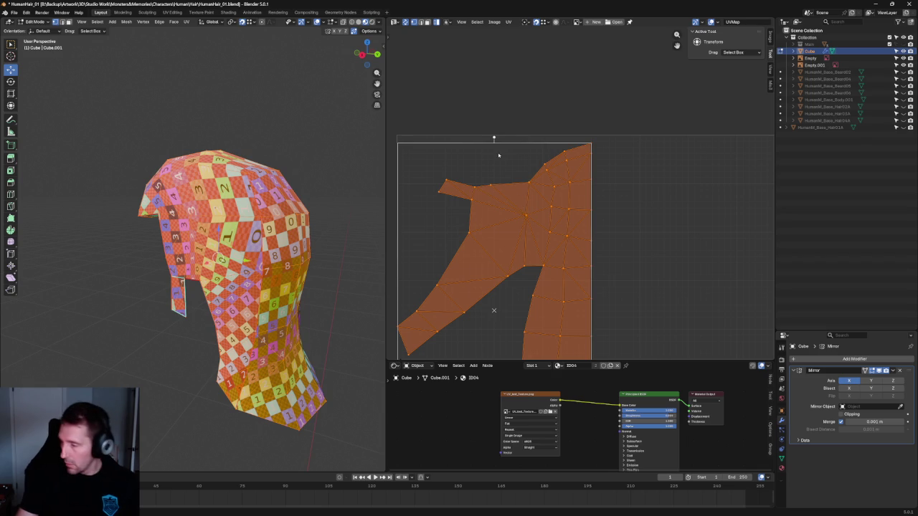
left_click(489, 145)
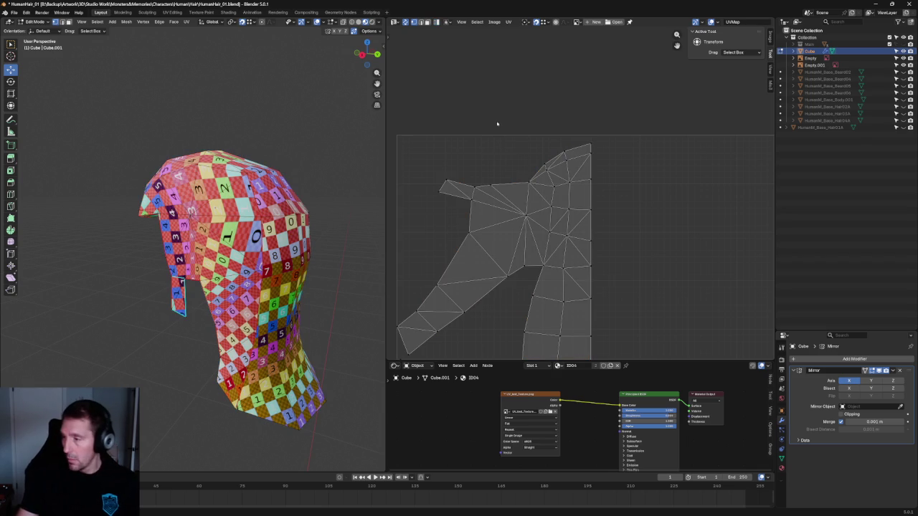
left_click_drag(420, 137, 543, 236)
key("u")
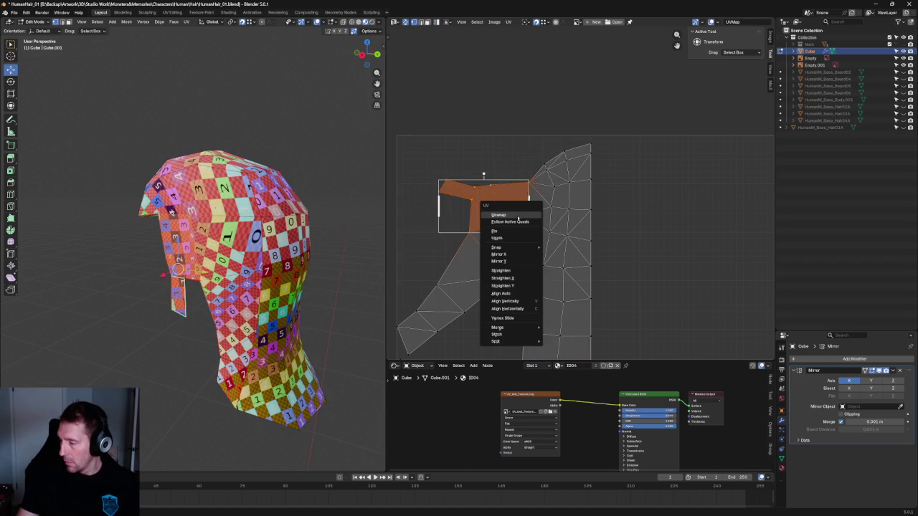
left_click(545, 212)
Re-unwrap the distorted face in the island's middle and the faces around the fan centre.
left_click(502, 195)
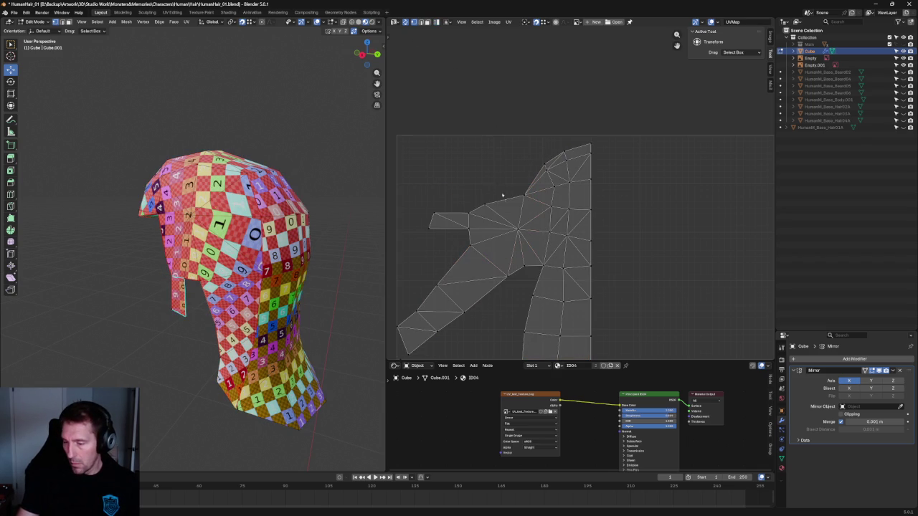
left_click_drag(517, 244, 433, 324)
key("u")
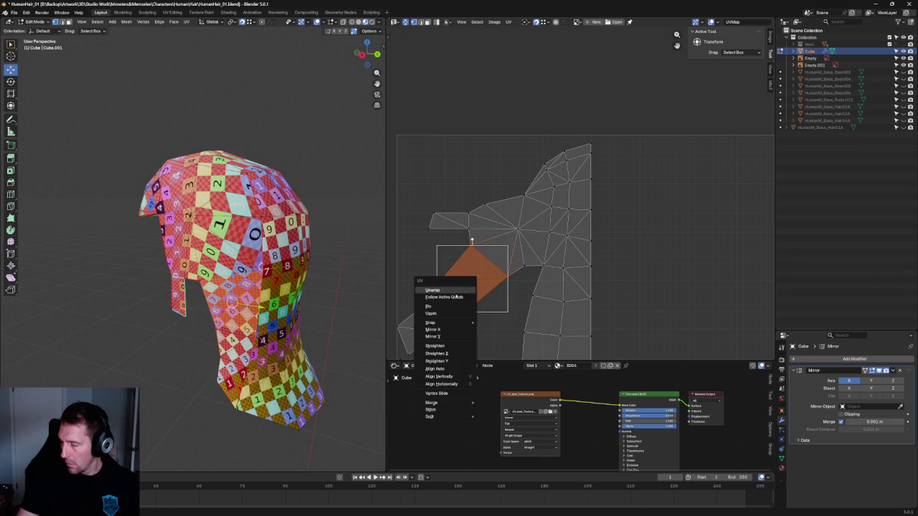
left_click(451, 288)
left_click(524, 267)
left_click(512, 270)
key("u")
left_click(518, 292)
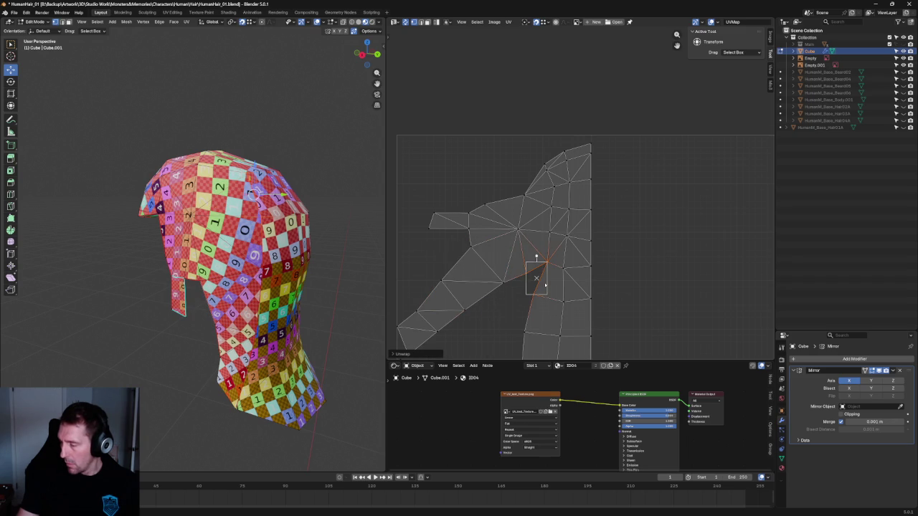
Re-unwrap the stretched face below the fan.
middle_click_drag(545, 286, 534, 246)
left_click_drag(467, 221, 528, 315)
key("u")
left_click(474, 289)
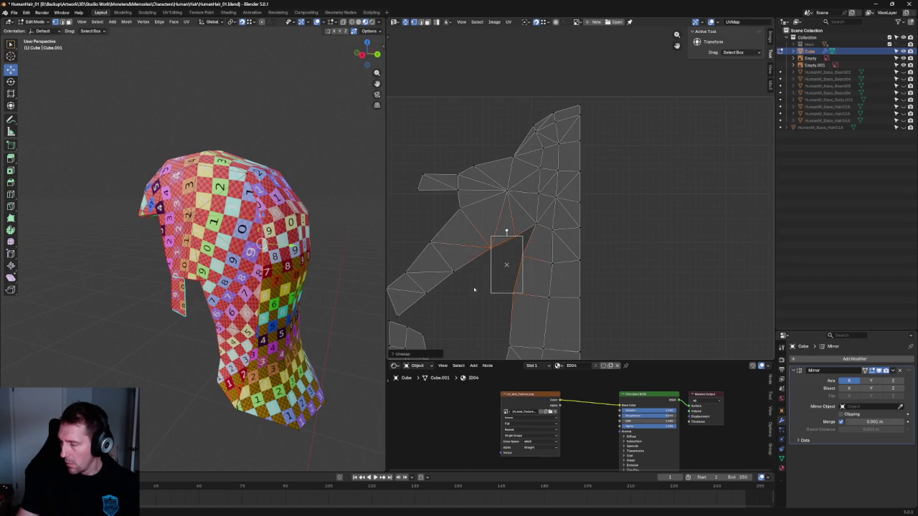
Re-unwrap the faces along the island's lower-left edges.
left_click(459, 267)
left_click(437, 284)
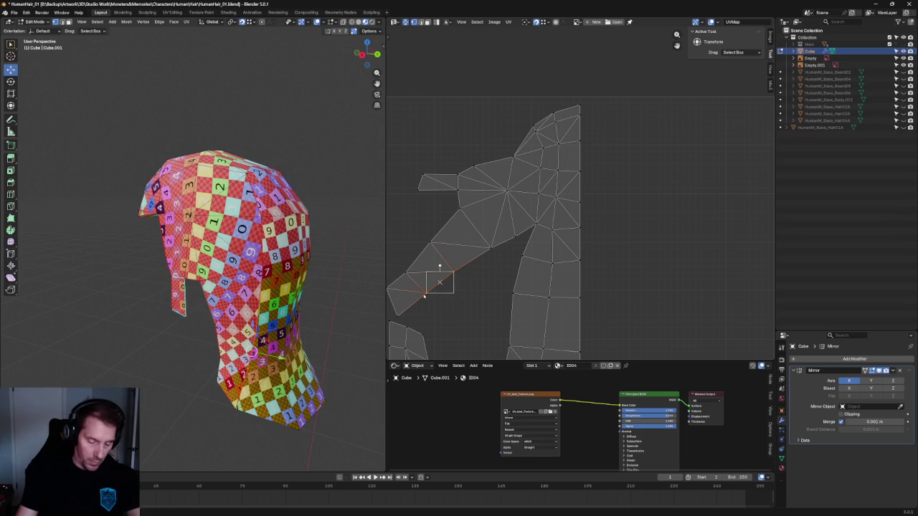
left_click(397, 293)
key("u")
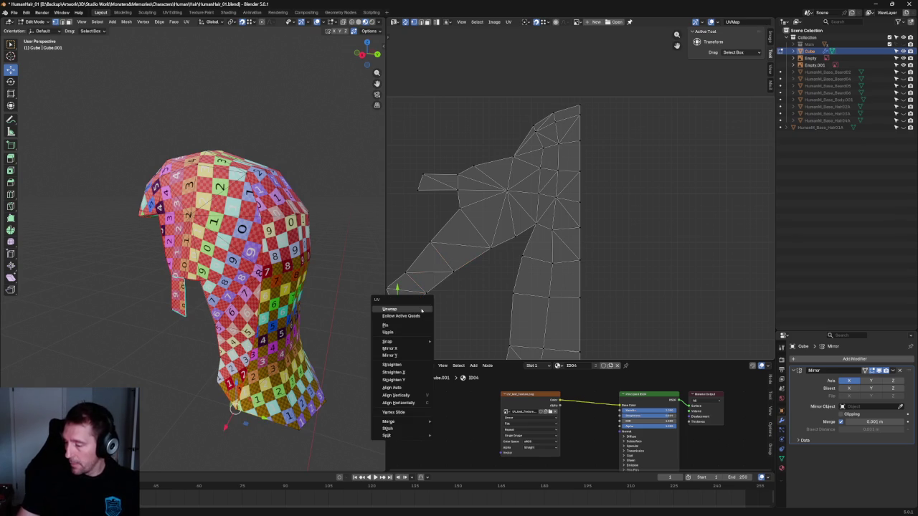
left_click_drag(485, 264, 422, 304)
key("u")
left_click(393, 296)
middle_click_drag(454, 248, 488, 241)
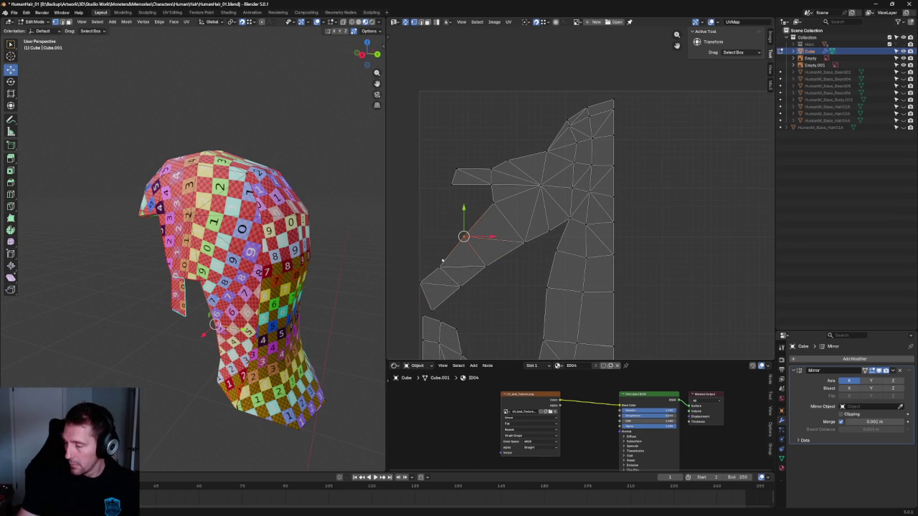
key("u")
left_click(416, 277)
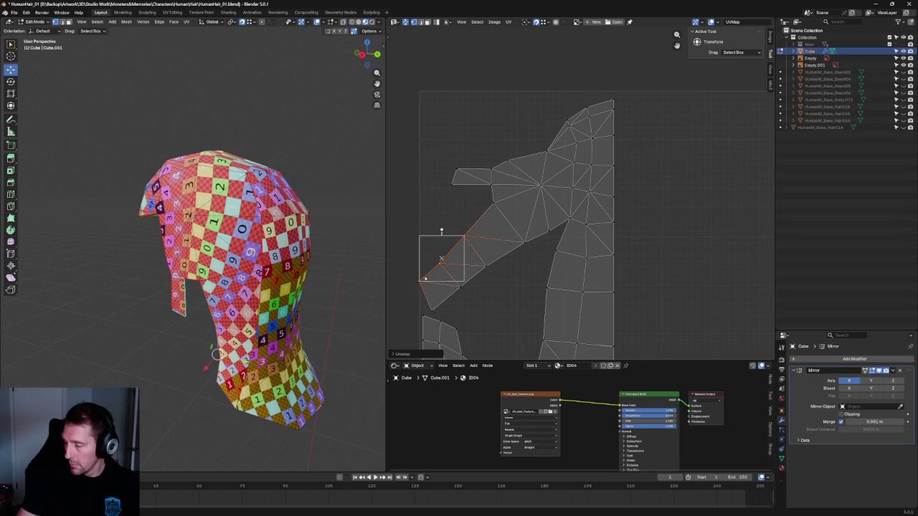
Nudge the lower-left strip of UV faces slightly into place and deselect it.
left_click(500, 287)
left_click(458, 273)
key("shift+space")
key("g")
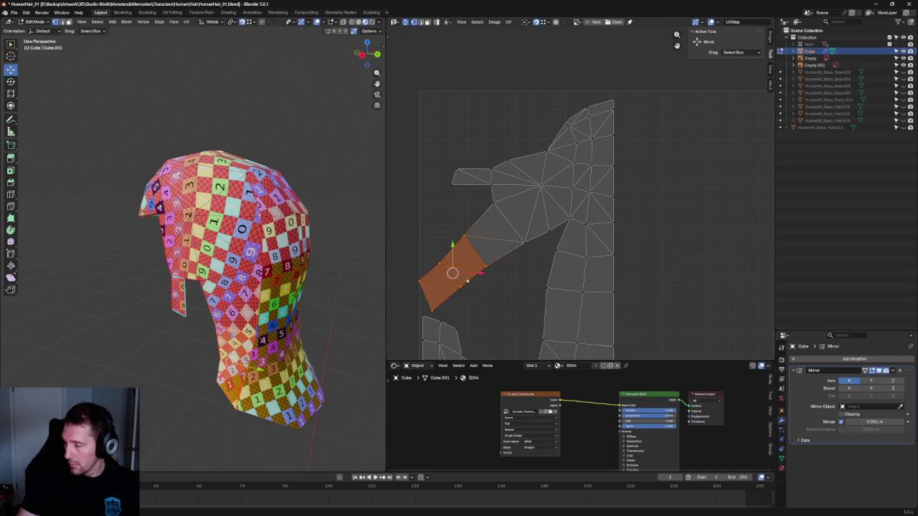
key("g")
left_click(522, 297)
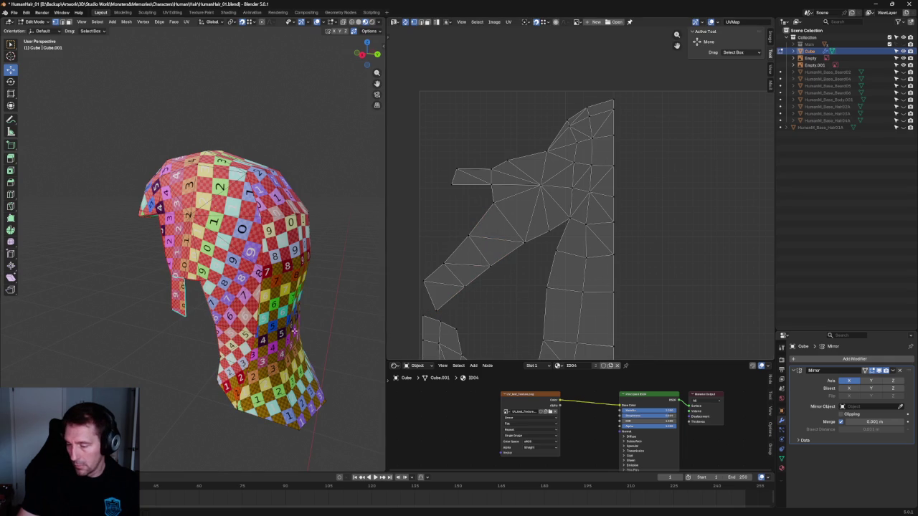
middle_click_drag(215, 301, 275, 304)
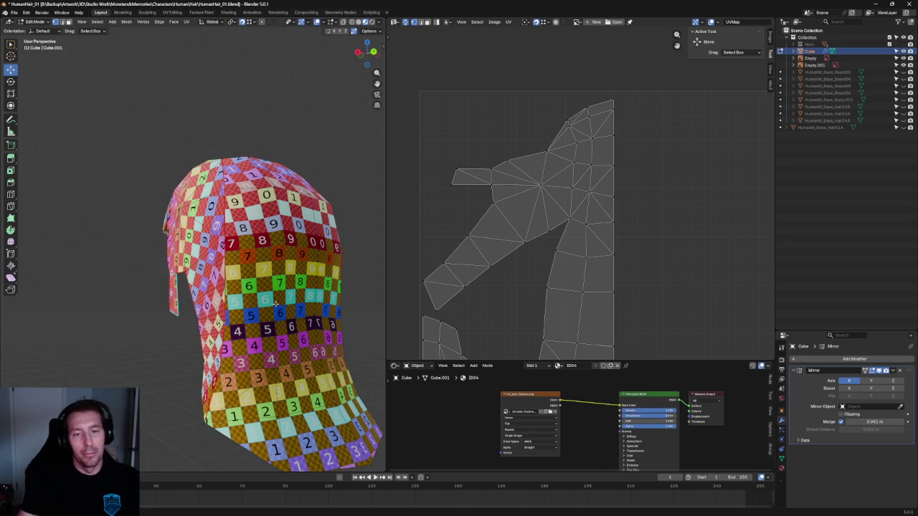
scroll(461, 243, "down", 3)
scroll(533, 242, "up", 3)
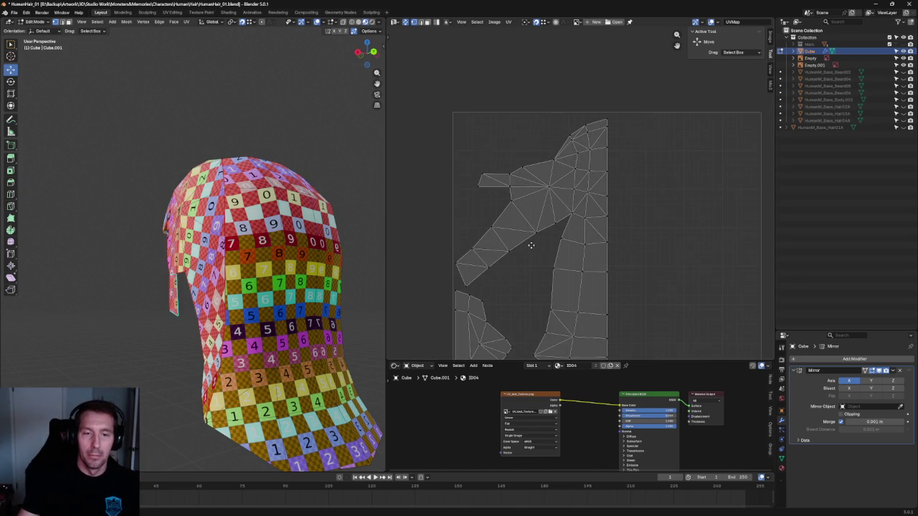
scroll(493, 237, "down", 1)
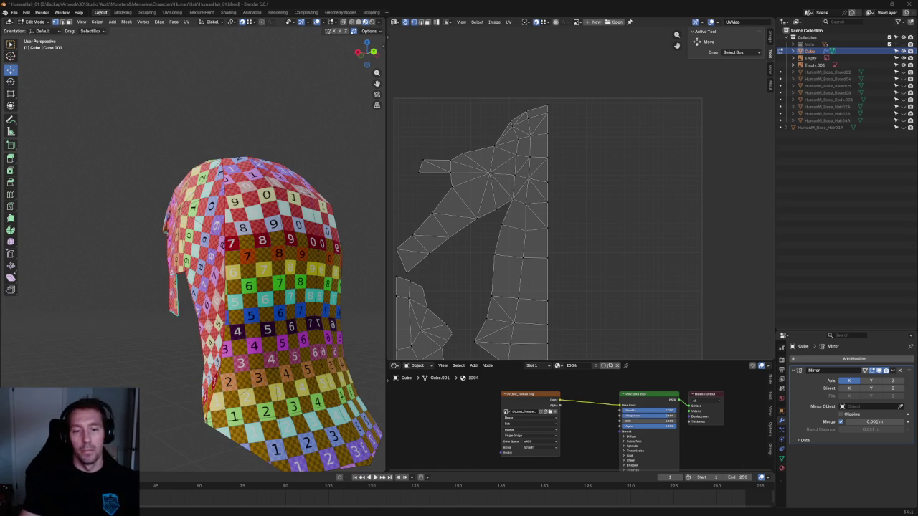
Re-unwrap the long vertical UV strip and clear the selection.
left_click(496, 246)
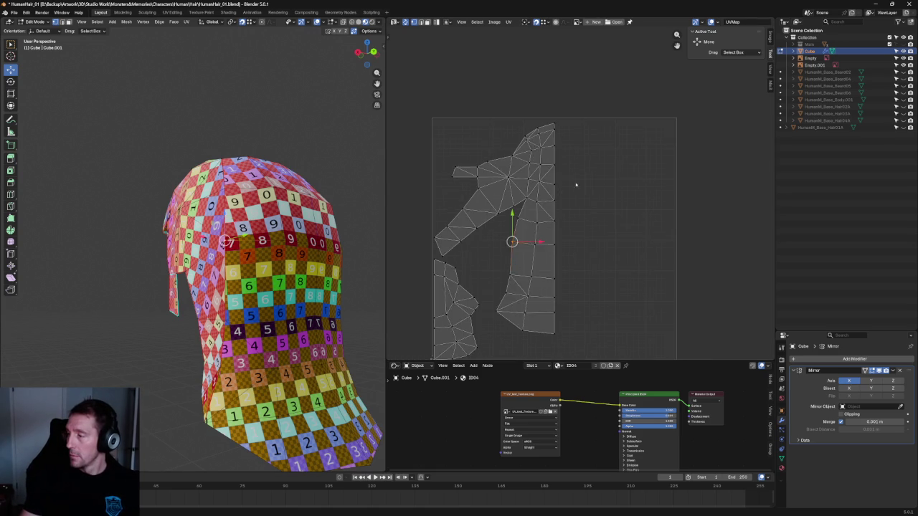
left_click(499, 175, "alt")
left_click(487, 182)
left_click_drag(493, 237, 464, 333)
key("u")
left_click(479, 285)
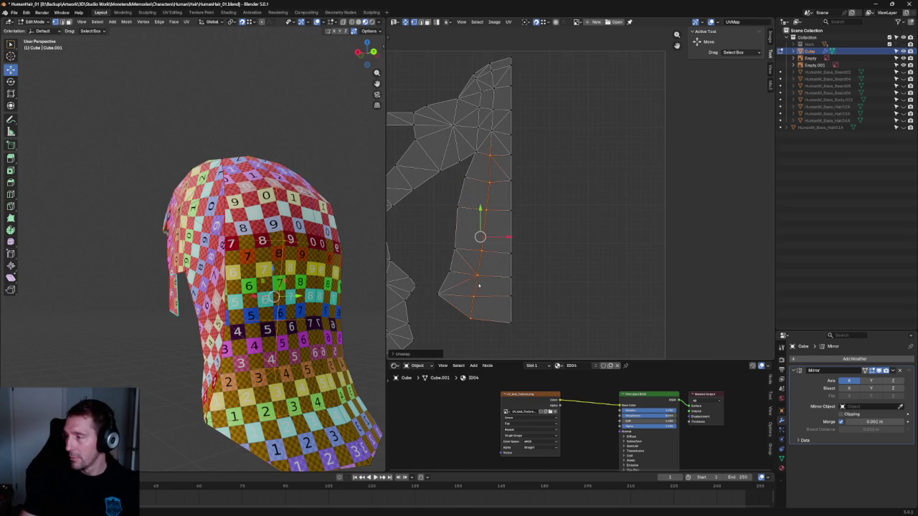
key("alt+a")
Re-unwrap the full vertical strip again, then the face just above it.
left_click_drag(498, 150, 436, 339)
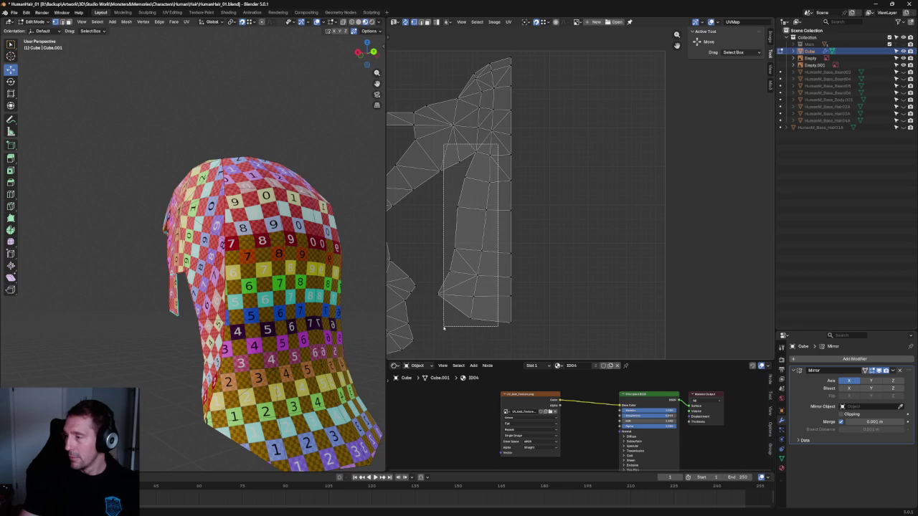
key("u")
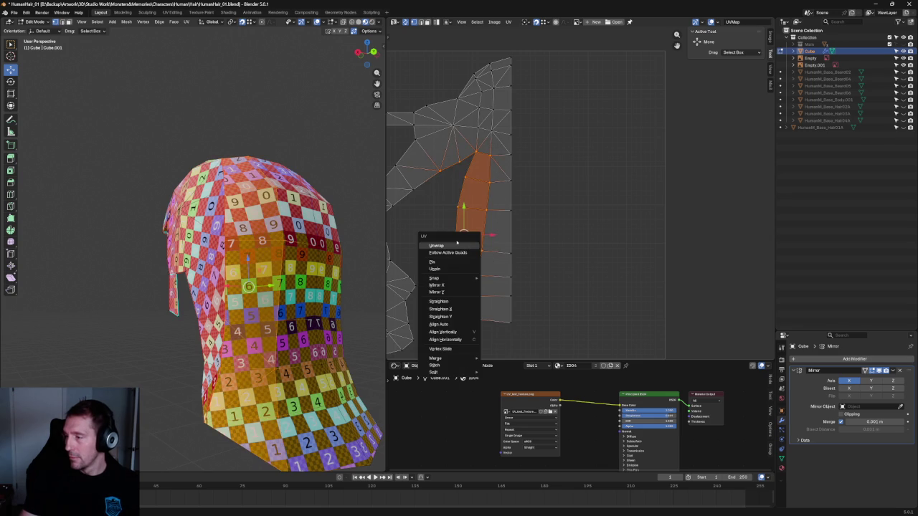
left_click(458, 245)
key("alt+a")
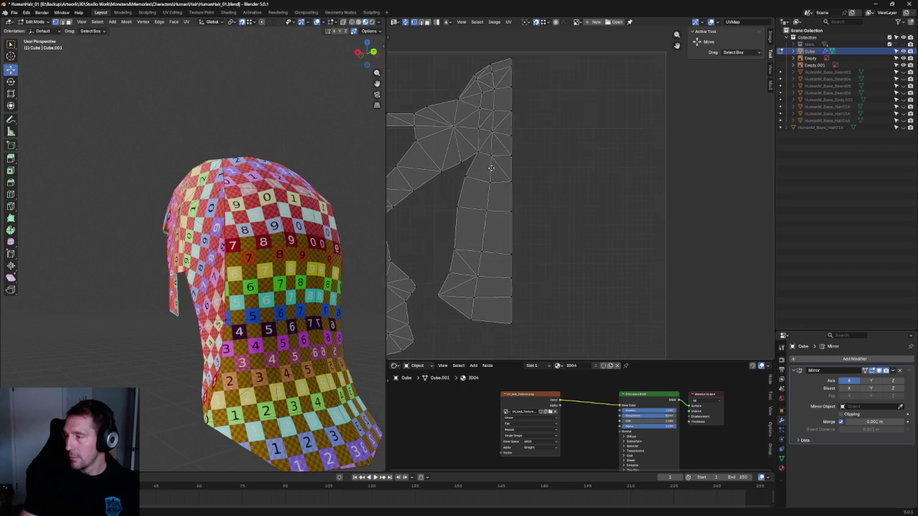
scroll(539, 227, "up", 2)
left_click(523, 244)
key("u")
left_click(473, 267)
Align the row of UV edges across the upper island horizontally and raise it slightly.
key("alt+a")
left_click_drag(585, 224, 500, 258)
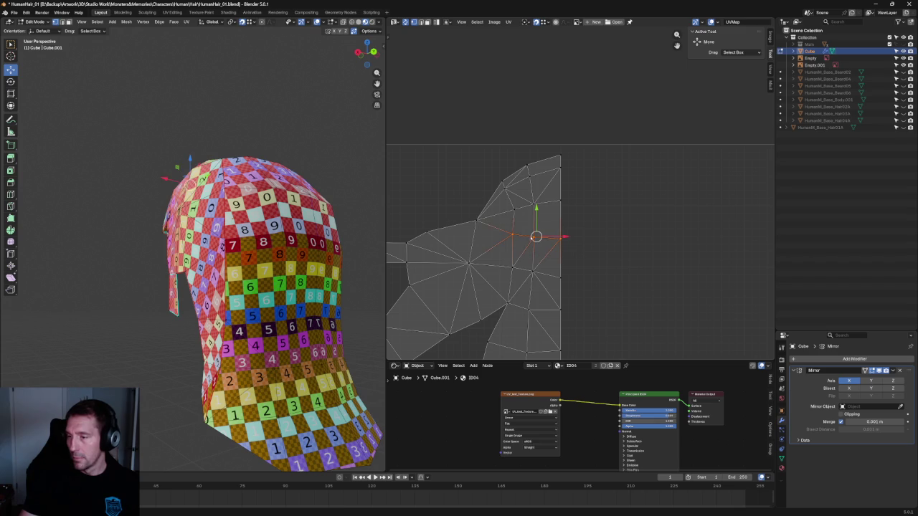
key("shift+w")
left_click(545, 280)
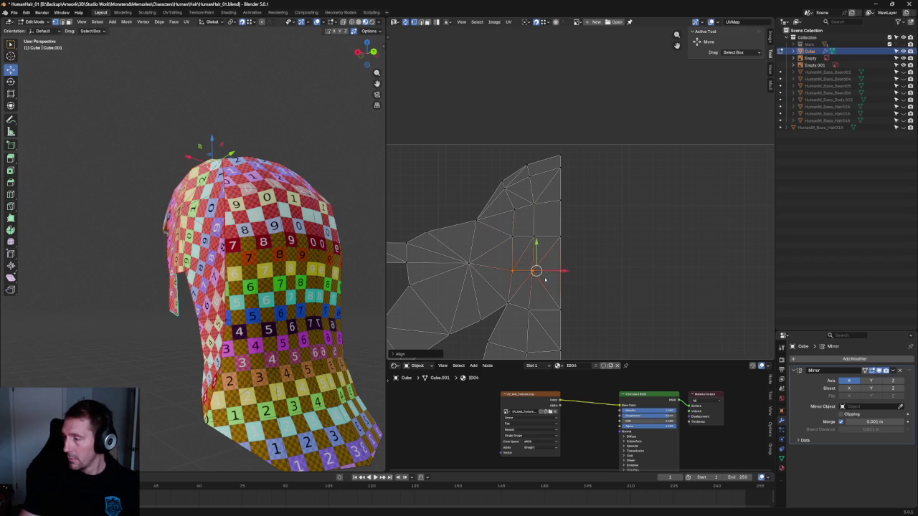
key("ctrl+z")
key("ctrl+shift+z")
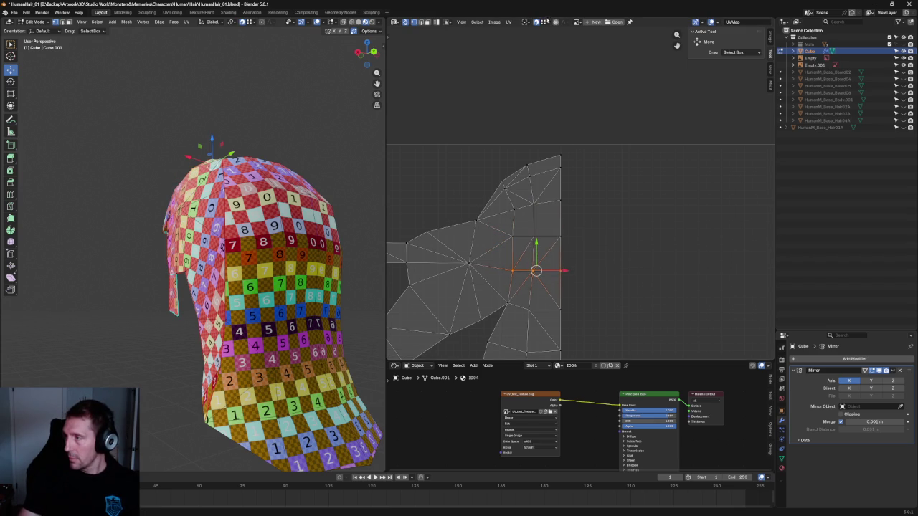
left_click_drag(541, 257, 536, 243)
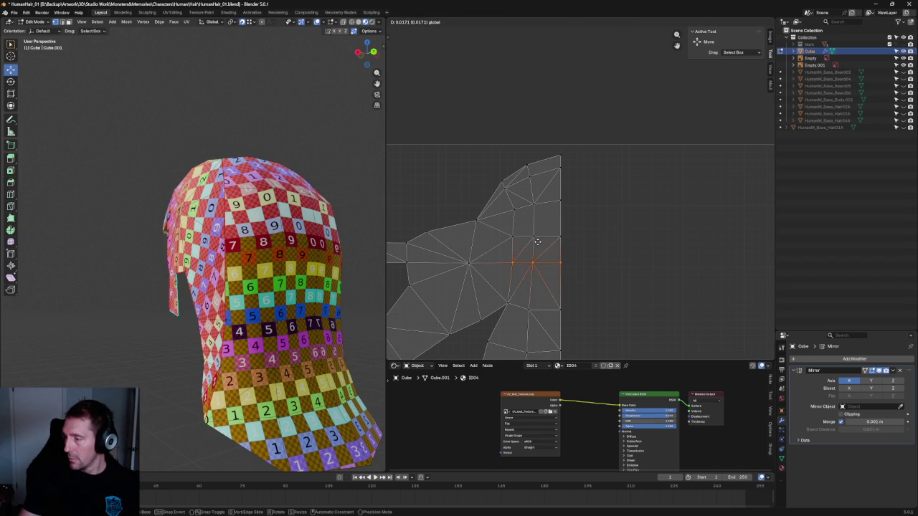
Select the vertices and top faces at the island's upper tip.
middle_click_drag(230, 186, 179, 248)
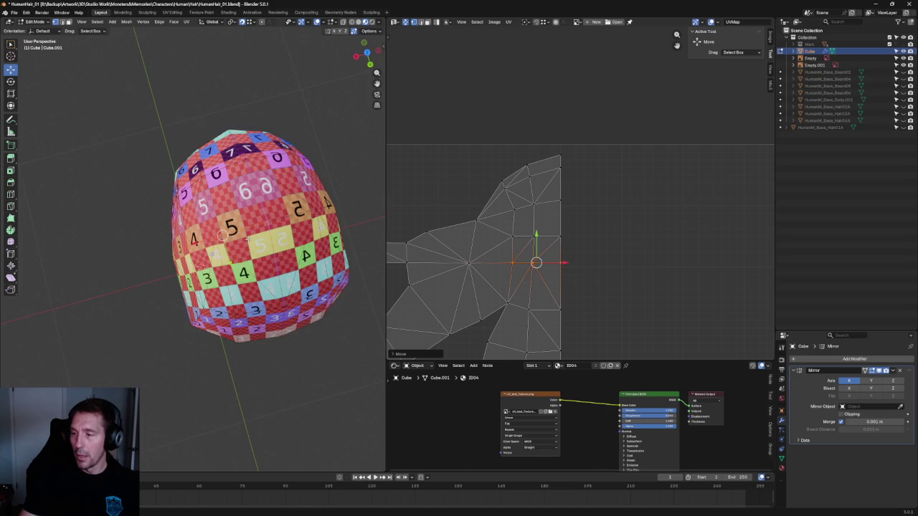
middle_click_drag(247, 239, 208, 216)
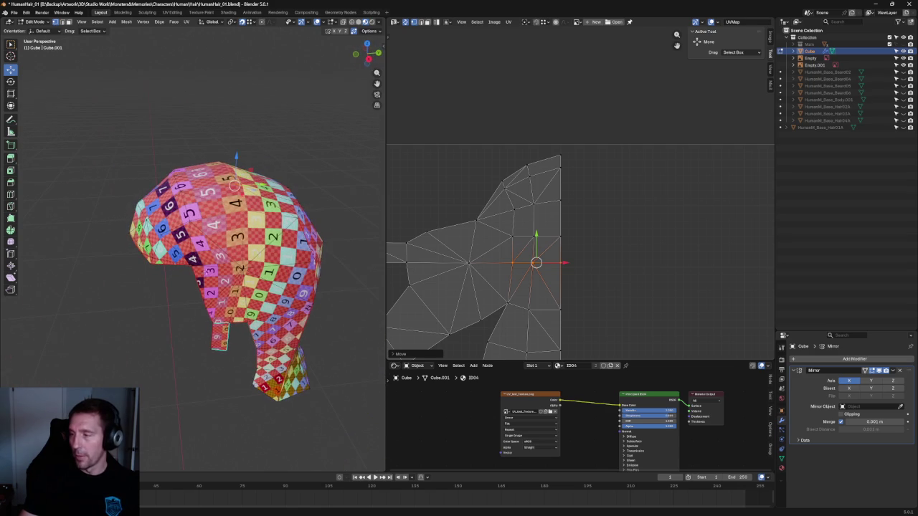
left_click(593, 221)
left_click_drag(605, 195, 516, 223)
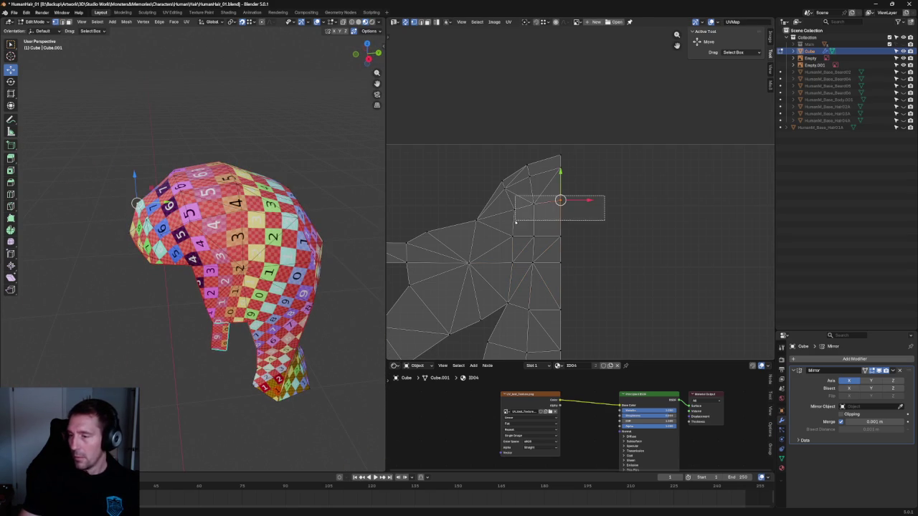
left_click_drag(627, 193, 511, 225)
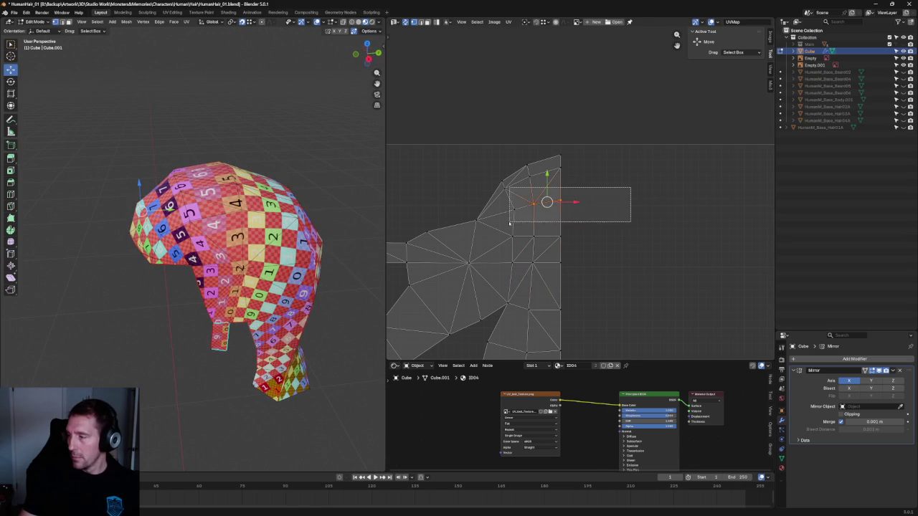
middle_click_drag(243, 193, 292, 183)
left_click_drag(540, 200, 505, 212)
right_click(504, 209)
left_click_drag(474, 153, 557, 221)
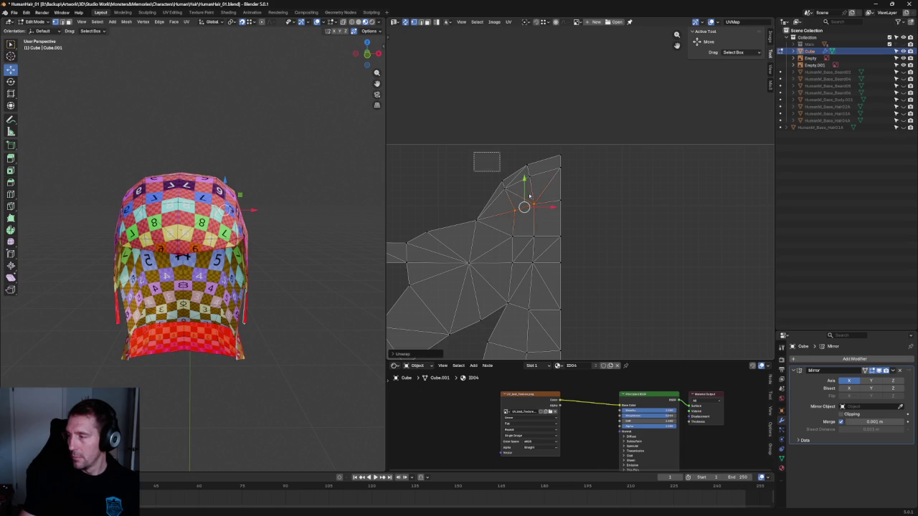
Re-unwrap the top tip faces from the right-click UV menu.
right_click(520, 210)
left_click(520, 208)
right_click(518, 208)
middle_click_drag(546, 231, 497, 188)
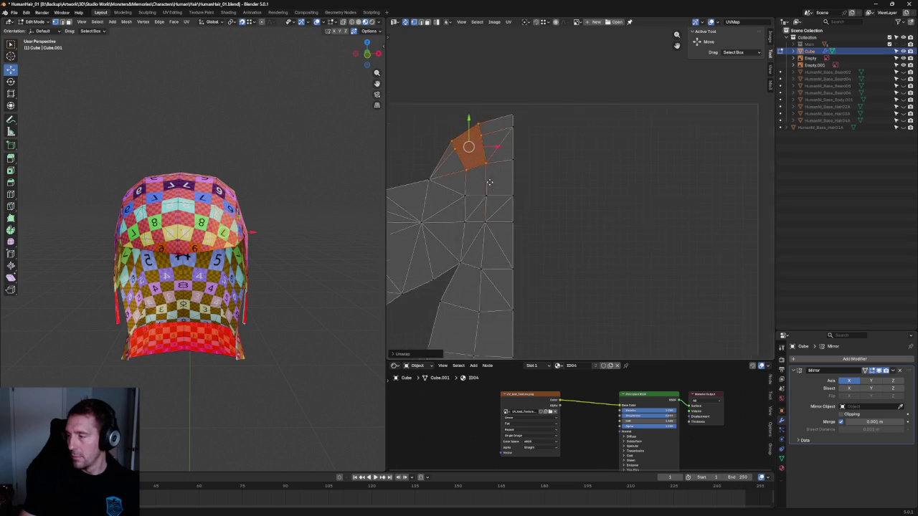
scroll(543, 270, "down", 1)
scroll(543, 271, "down", 1)
scroll(543, 271, "down", 1)
middle_click_drag(543, 270, 534, 243)
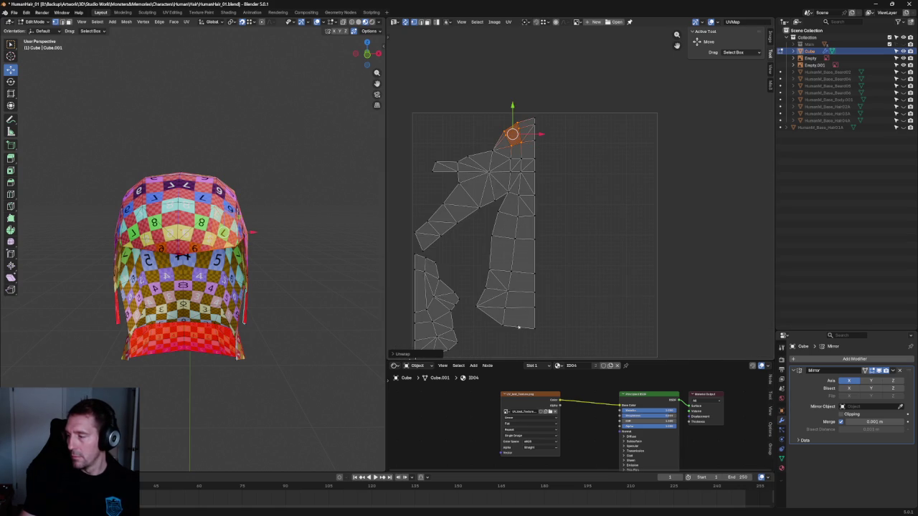
scroll(351, 293, "up", 4)
Re-unwrap the small quad at the tip and select the horizontal row of UV edges.
mouse_move(351, 293)
middle_mouse_down()
mouse_move(197, 285)
mouse_move(272, 246)
middle_mouse_up()
scroll(273, 246, "down", 3)
scroll(244, 265, "up", 2)
scroll(219, 283, "up", 2)
mouse_move(236, 201)
middle_mouse_down()
mouse_move(232, 304)
mouse_move(248, 228)
middle_mouse_up()
scroll(243, 237, "up", 3)
scroll(243, 237, "up", 2)
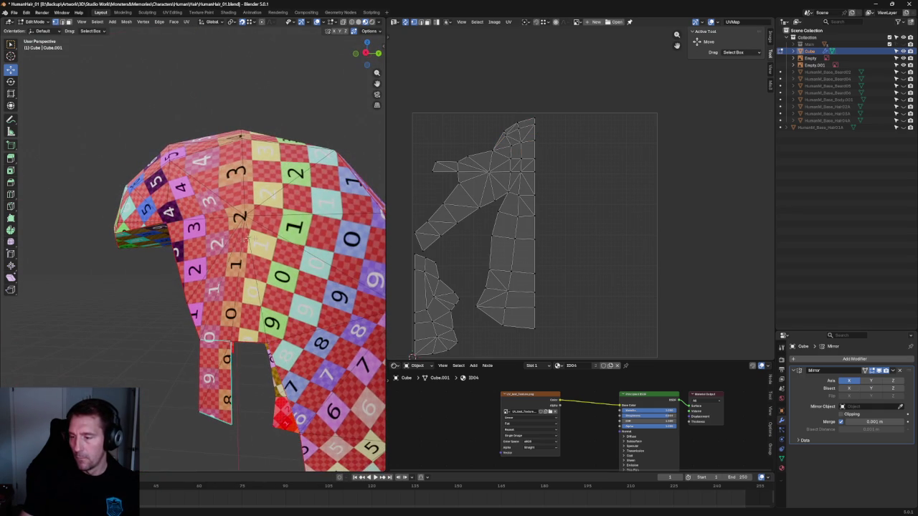
scroll(465, 209, "up", 1)
scroll(466, 209, "up", 2)
scroll(466, 209, "up", 2)
left_click(465, 209)
key("u")
left_click(441, 213)
scroll(513, 194, "down", 3)
left_click_drag(675, 209, 419, 237)
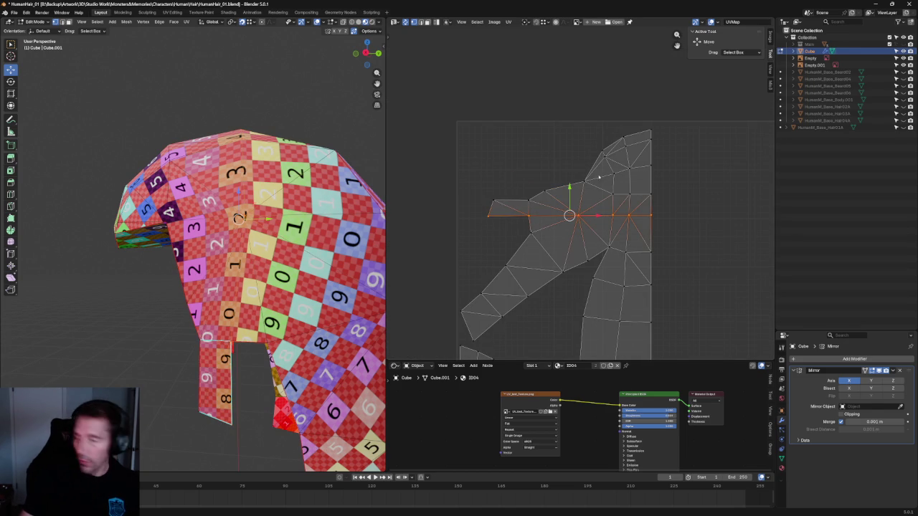
Align the selected UV row horizontally.
key("shift+w")
left_click(686, 205)
left_click_drag(686, 188, 605, 213)
mouse_move(295, 156)
middle_mouse_down()
mouse_move(226, 221)
mouse_move(304, 217)
middle_mouse_up()
scroll(628, 174, "up", 2)
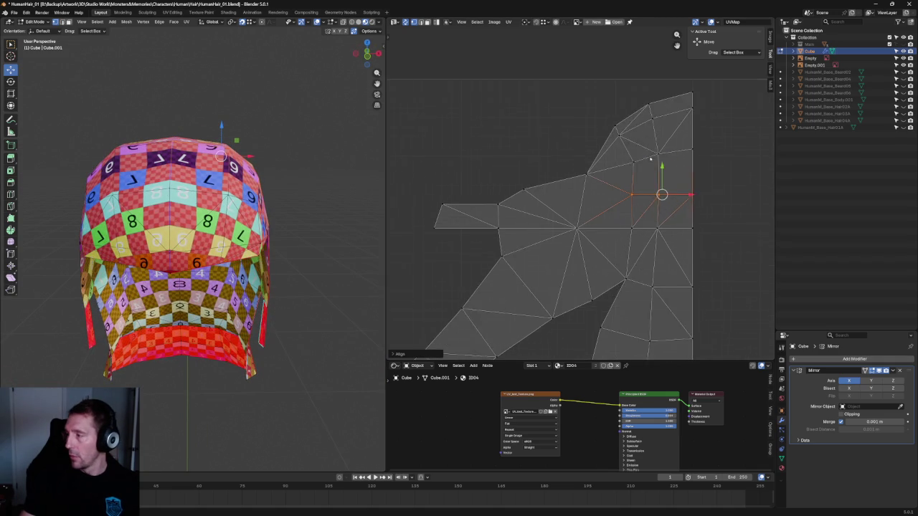
scroll(651, 160, "up", 3)
middle_click_drag(185, 271, 188, 244)
scroll(684, 165, "up", 1)
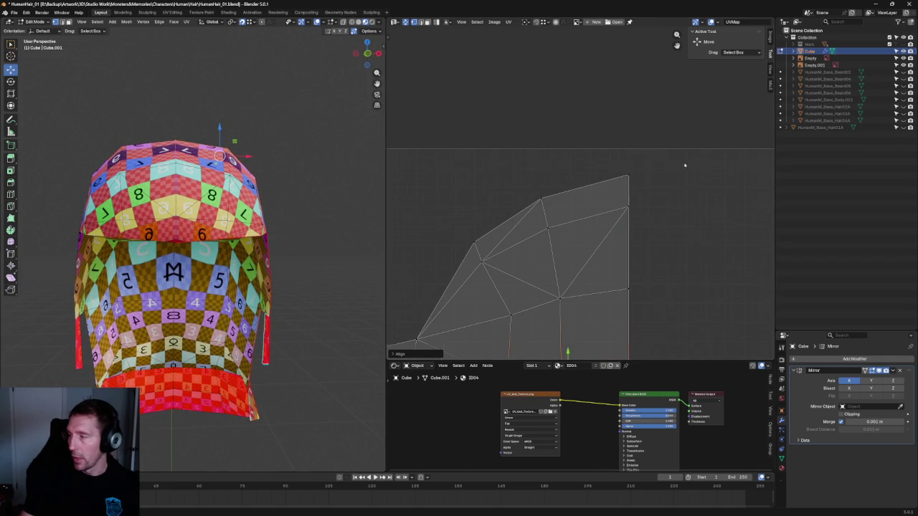
Flatten the three top-edge vertices with a Y scale of 0 and raise the edge.
left_click(628, 175)
left_click(541, 200, "shift")
left_click(473, 244, "shift")
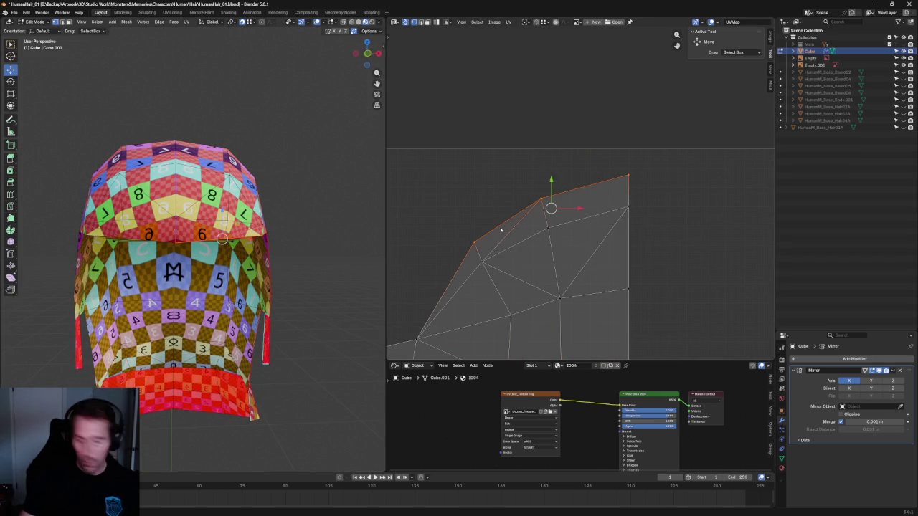
type("sy0")
key("Return")
key("g")
key("y")
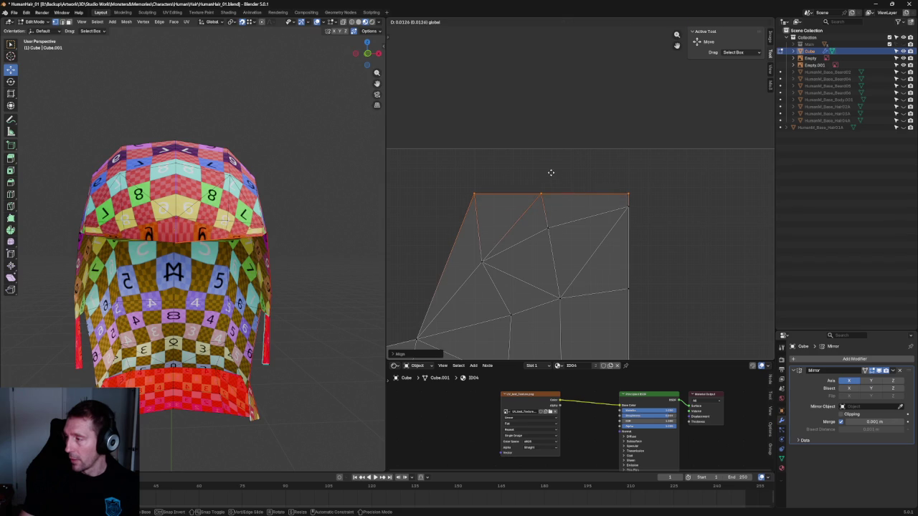
left_click(634, 212)
Re-unwrap the faces beneath the top edge, then select UVs across the islands.
left_click(588, 218, "alt")
key("u")
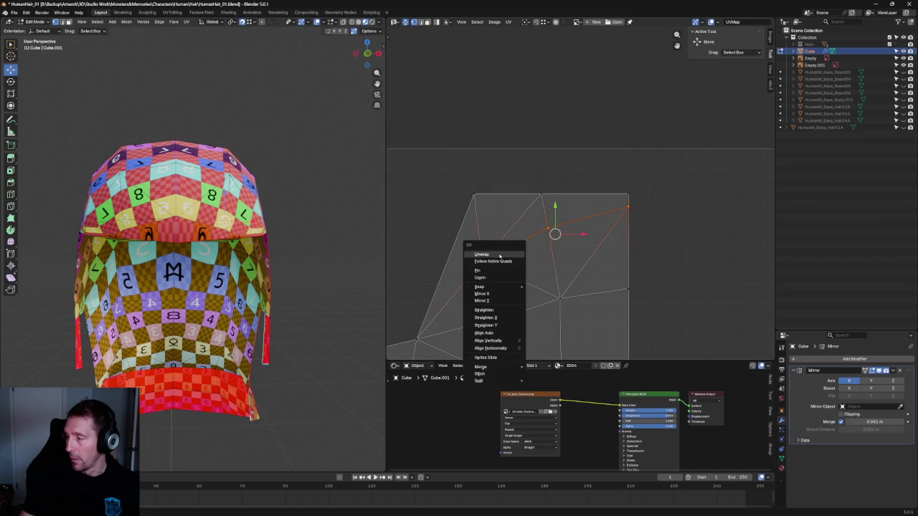
left_click(505, 255)
key("u")
left_click(651, 209)
scroll(651, 236, "down", 3)
scroll(574, 119, "down", 3)
left_click_drag(598, 94, 541, 323)
scroll(467, 179, "up", 3)
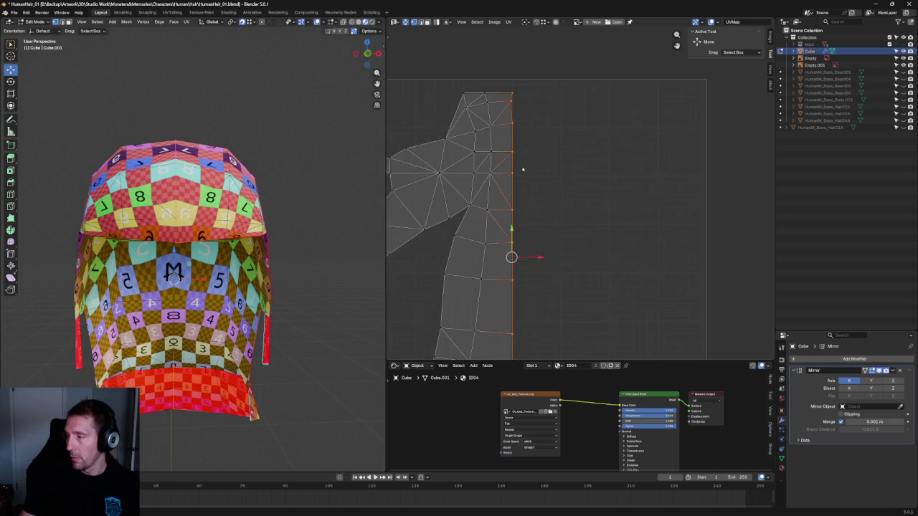
Straighten the uneven edge row on the strip's right side with horizontal alignment.
middle_click_drag(523, 252, 534, 114)
middle_click_drag(520, 169, 514, 250)
left_click(487, 215)
key("alt+a")
left_click(526, 240)
mouse_move(208, 244)
middle_mouse_down()
mouse_move(199, 186)
mouse_move(190, 194)
middle_mouse_up()
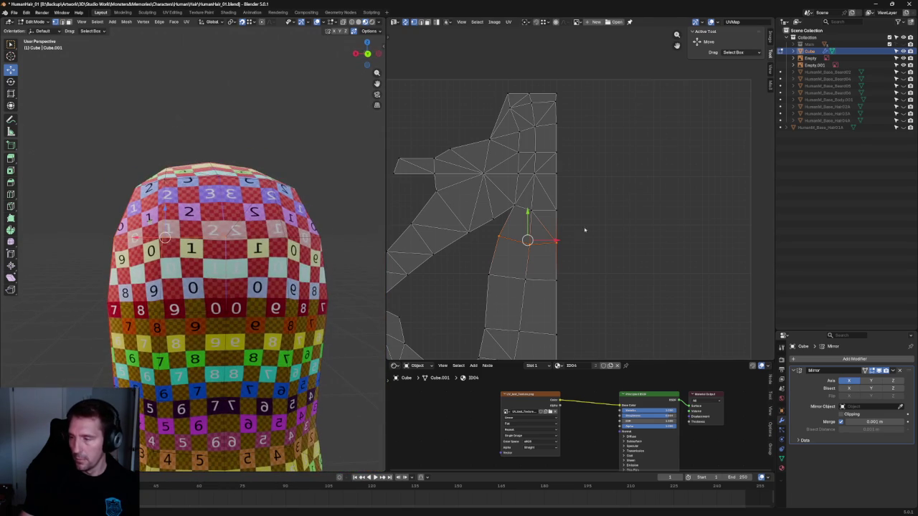
key("shift+w")
left_click(569, 237)
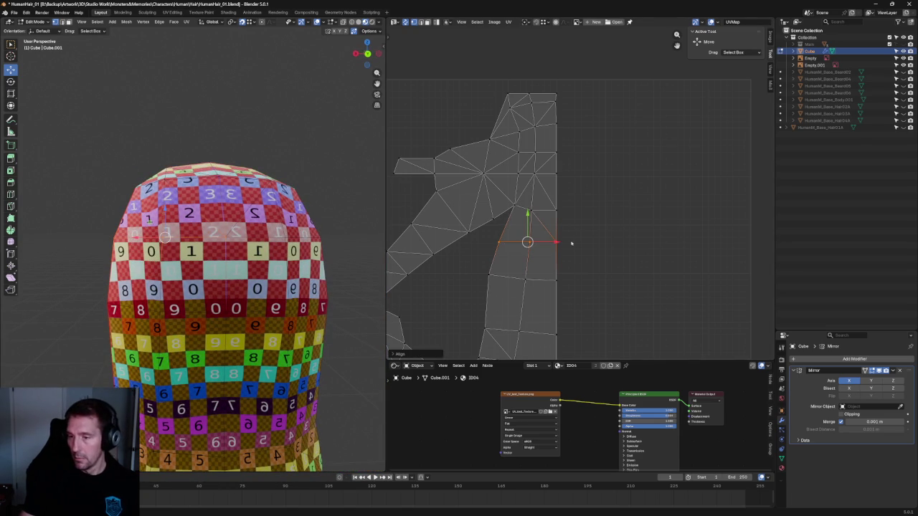
Select the crooked edge rows near the strip's bottom and straighten them.
left_click_drag(451, 300, 593, 351)
scroll(567, 337, "down", 3)
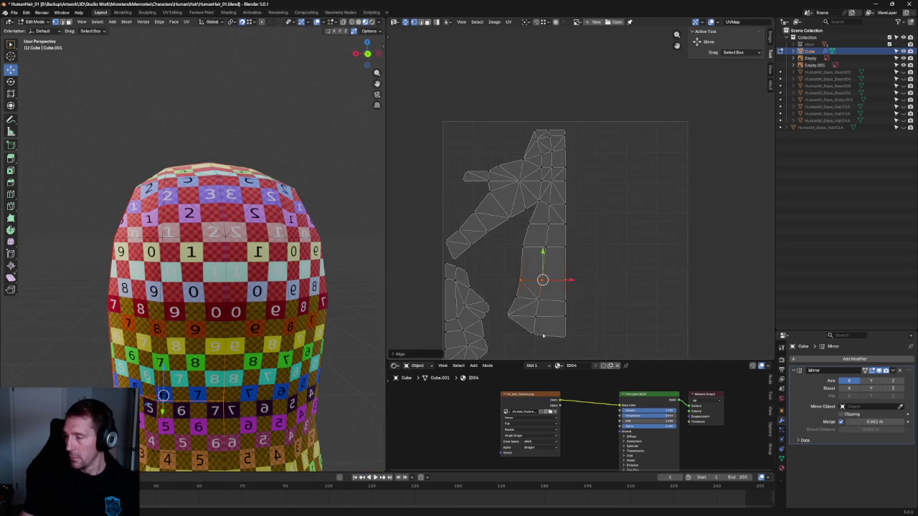
scroll(554, 264, "up", 3)
left_click_drag(448, 282, 595, 308)
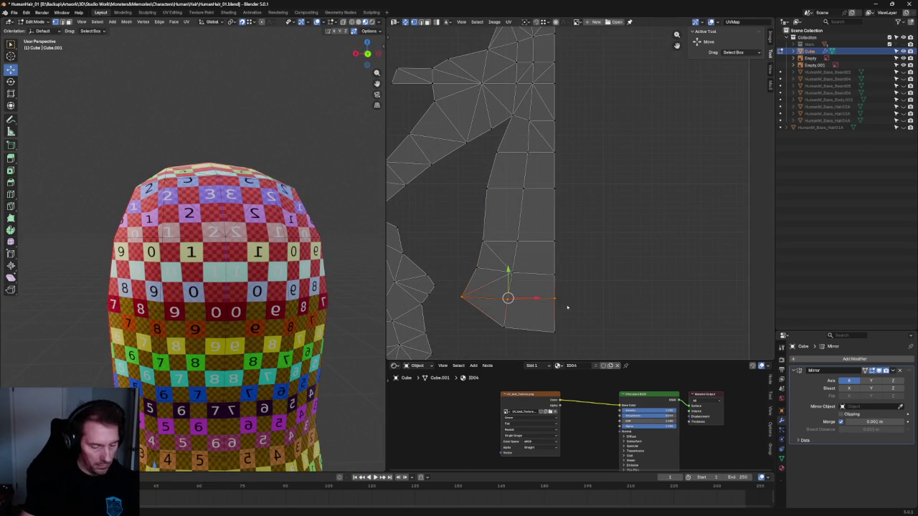
left_click(527, 327)
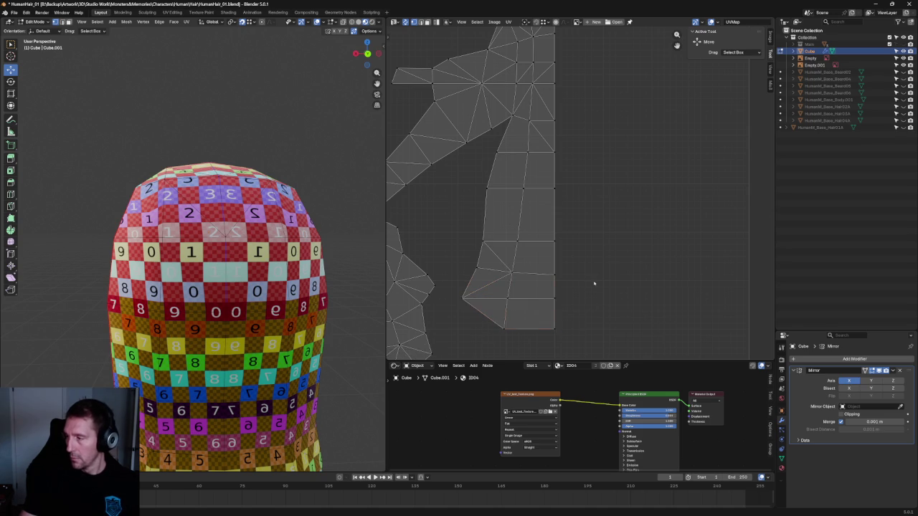
key("Home")
left_click_drag(592, 251, 498, 267)
scroll(236, 287, "up", 1)
scroll(259, 272, "up", 2)
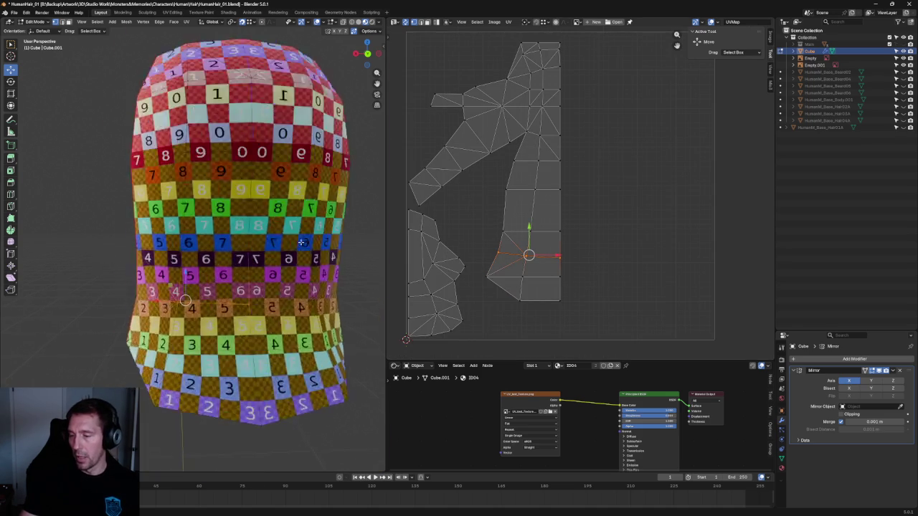
scroll(284, 245, "up", 3)
scroll(294, 251, "down", 2)
scroll(308, 258, "down", 2)
scroll(330, 271, "up", 2)
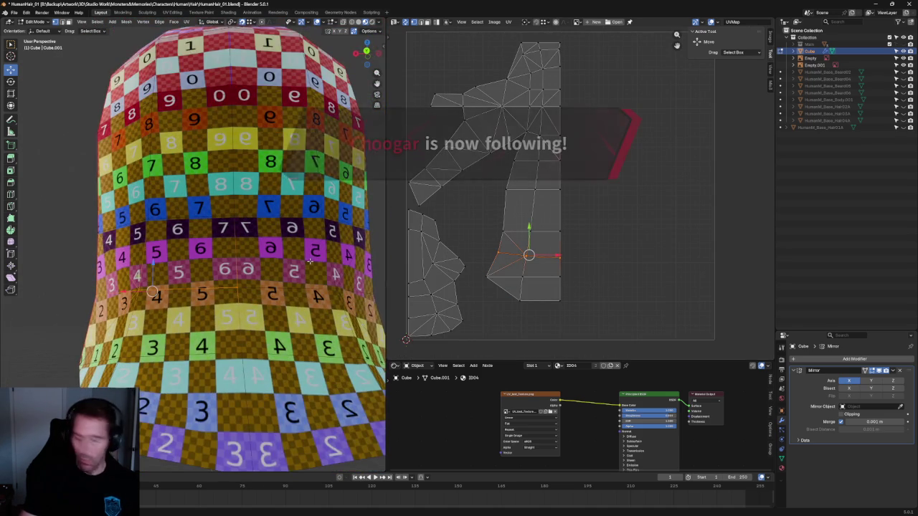
key("f")
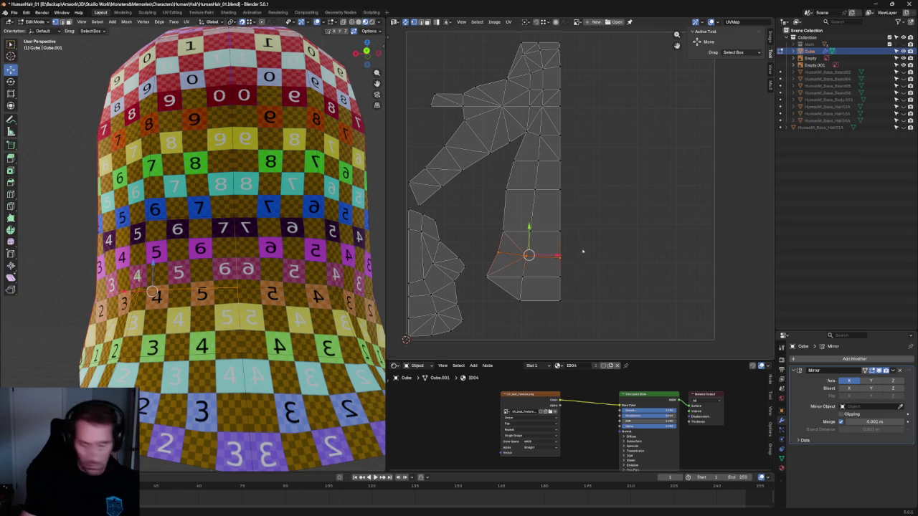
Move the kinked UV edge near the seam upward to smooth out the strip.
left_click(583, 252)
scroll(563, 201, "up", 2)
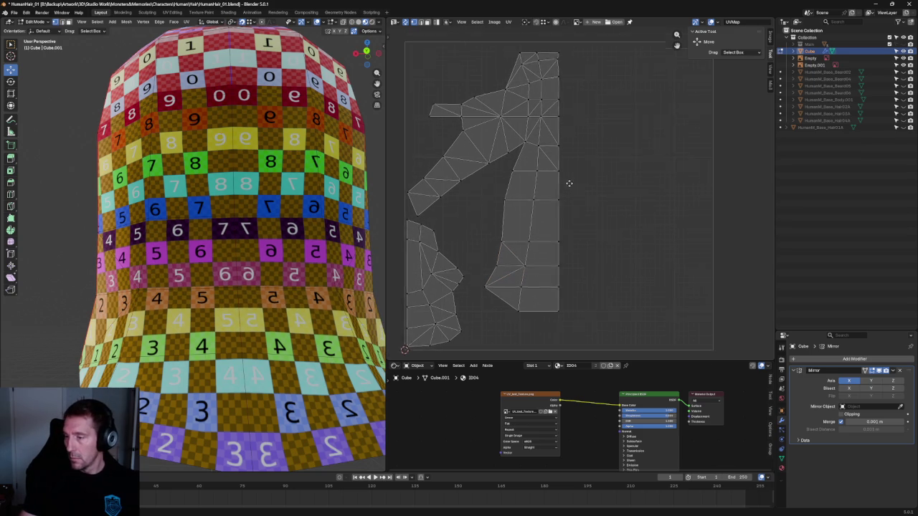
scroll(566, 194, "down", 2)
scroll(557, 157, "up", 1)
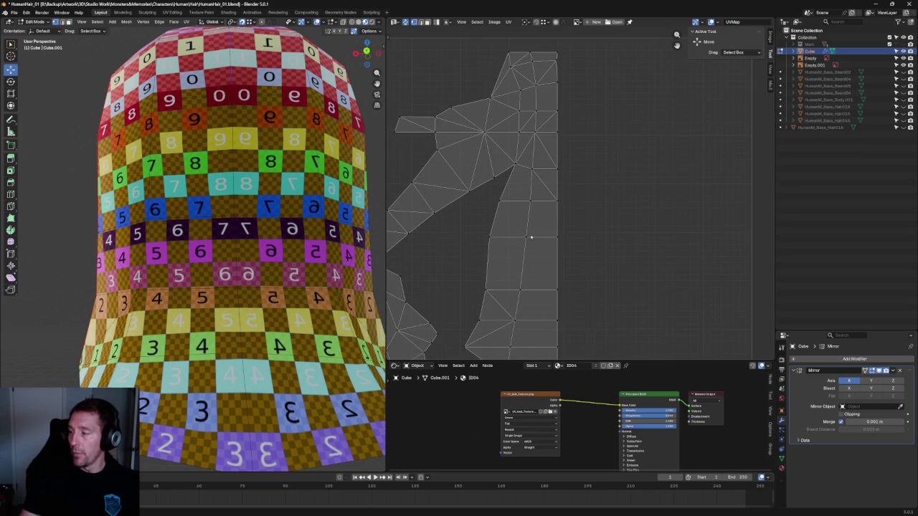
scroll(531, 237, "down", 3)
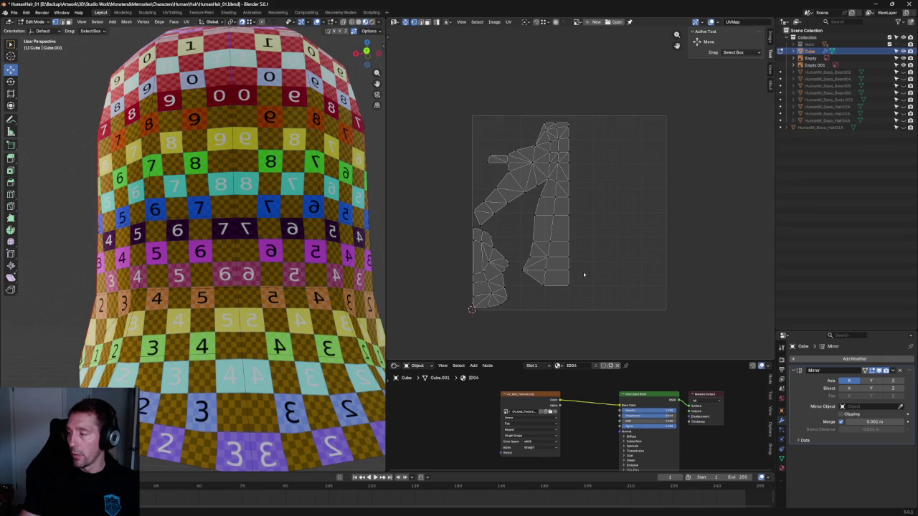
scroll(554, 199, "up", 5)
scroll(584, 151, "up", 2)
left_click(513, 242)
left_click_drag(541, 215, 552, 194)
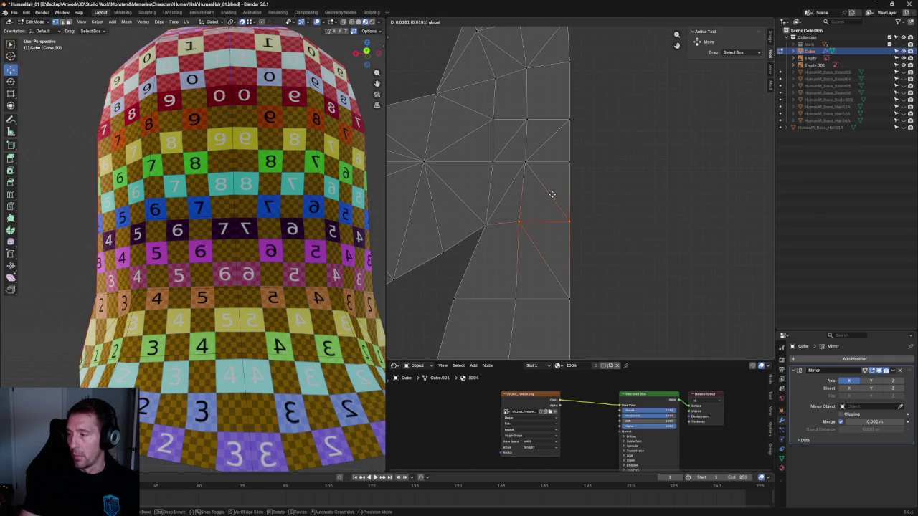
left_click(551, 198)
scroll(610, 194, "down", 3)
left_click(610, 195)
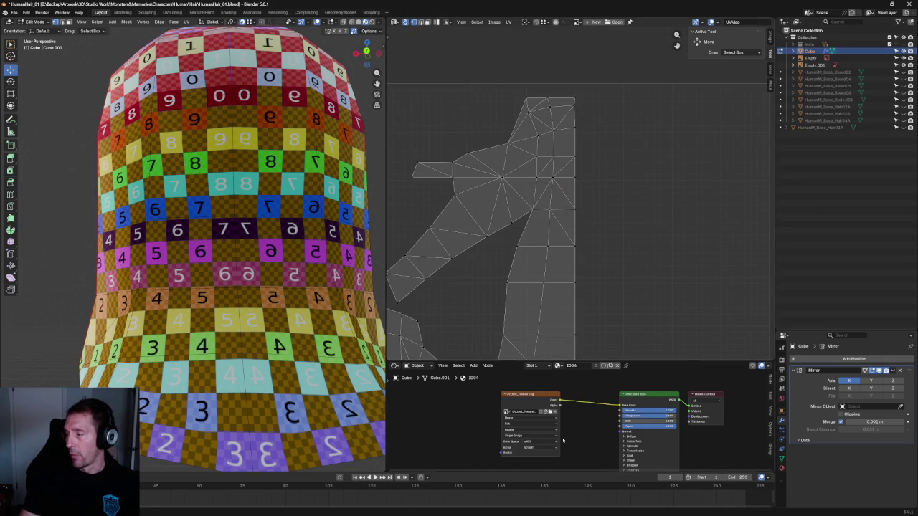
Align the strip's right-side seam vertices into one straight vertical column.
scroll(603, 100, "down", 2)
scroll(601, 64, "down", 2)
left_click_drag(600, 60, 549, 312)
key("KP_Decimal")
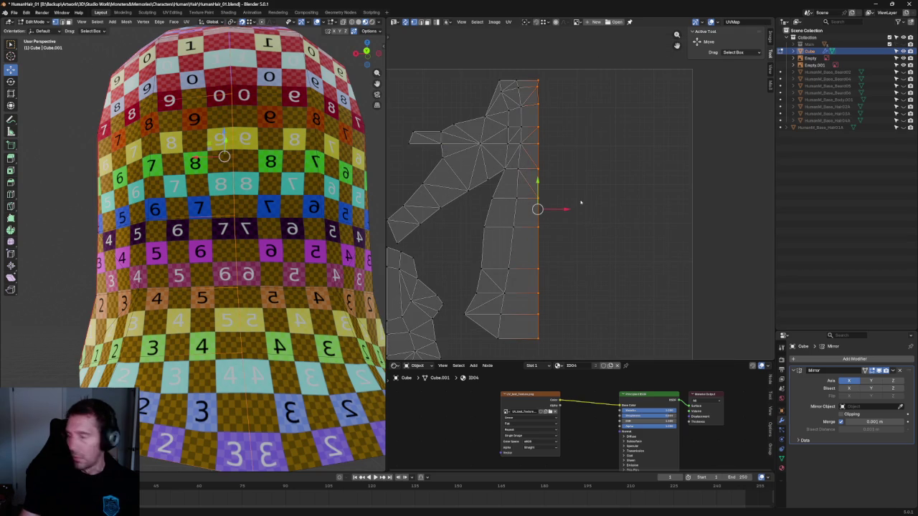
key("shift+w")
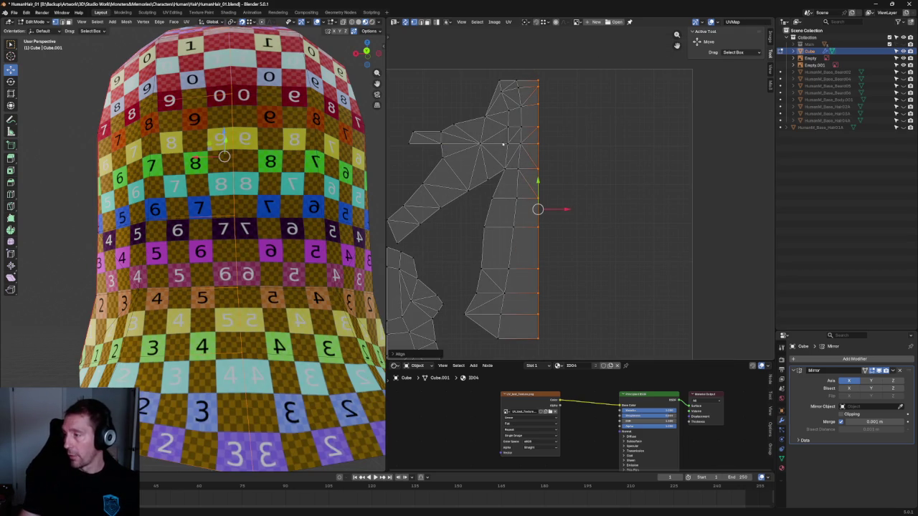
key("KP_Decimal")
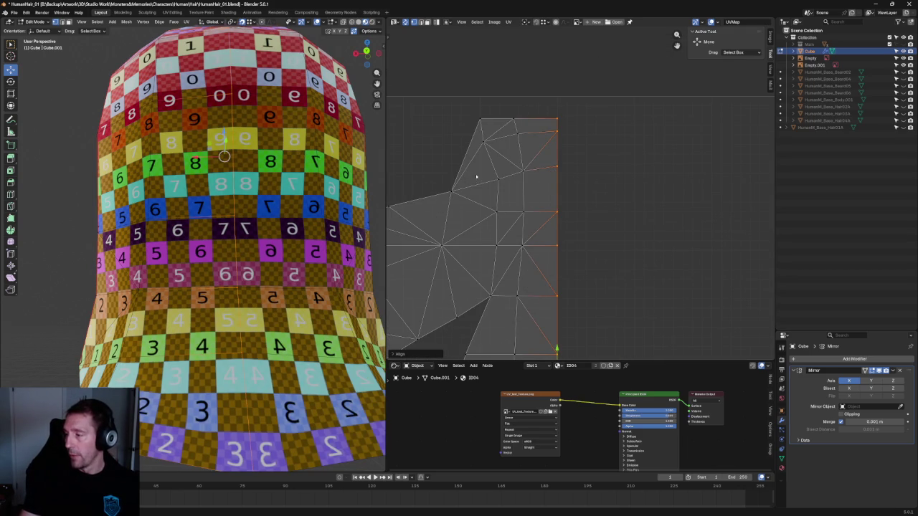
scroll(221, 114, "down", 5)
Straighten the two crooked interior edge loops beside the seam vertically.
middle_click_drag(222, 113, 282, 195)
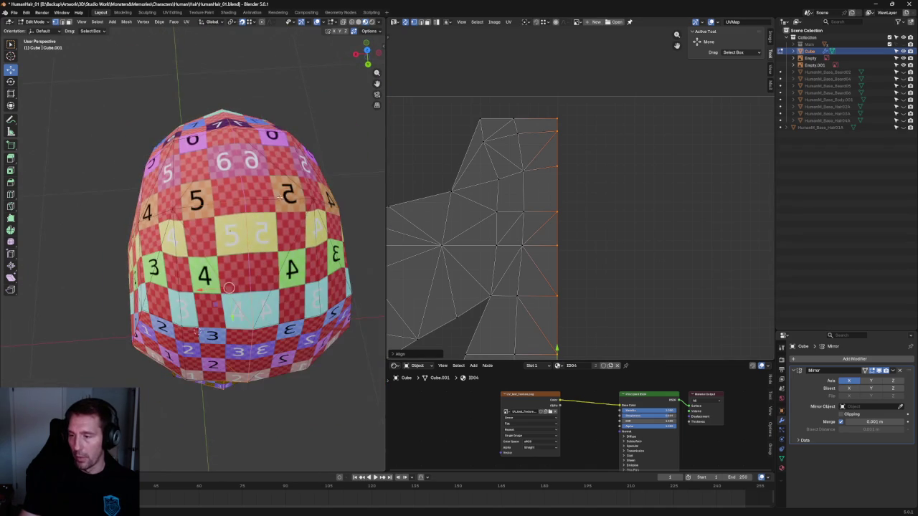
left_click(491, 235, "alt")
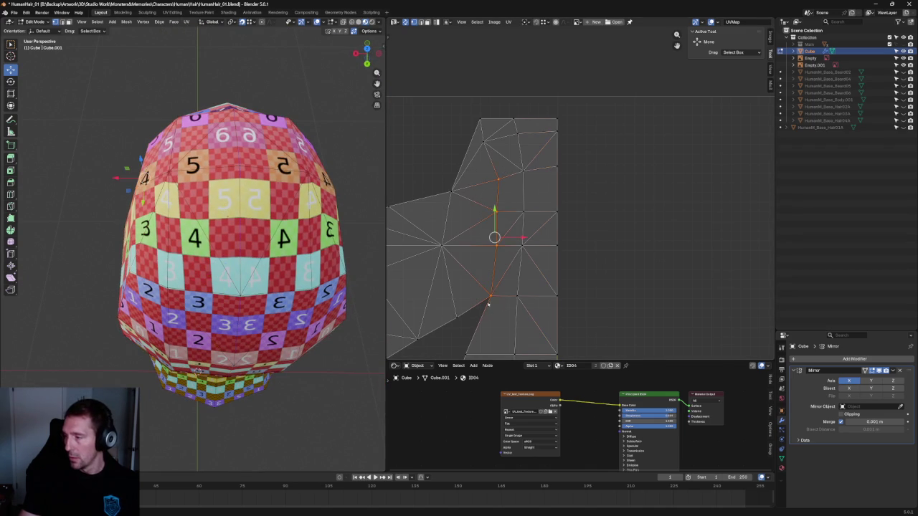
key("shift+w")
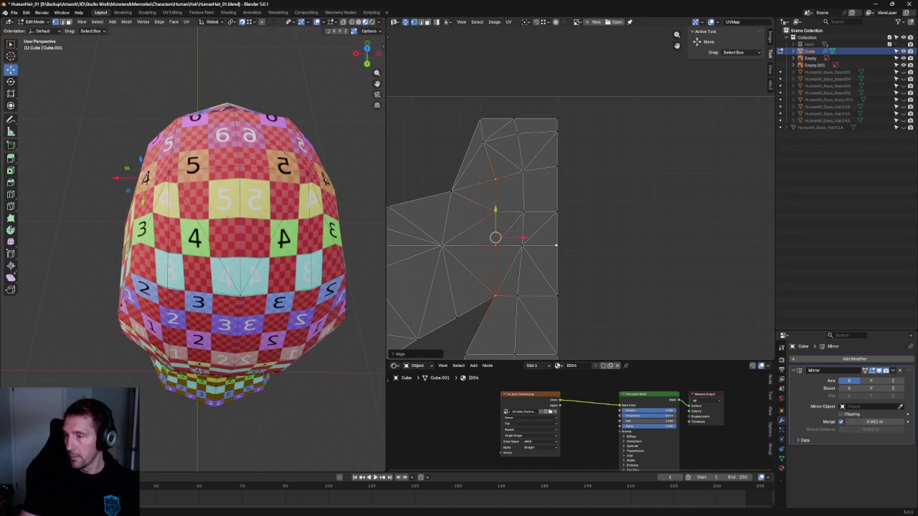
left_click(522, 286, "alt")
key("shift+w")
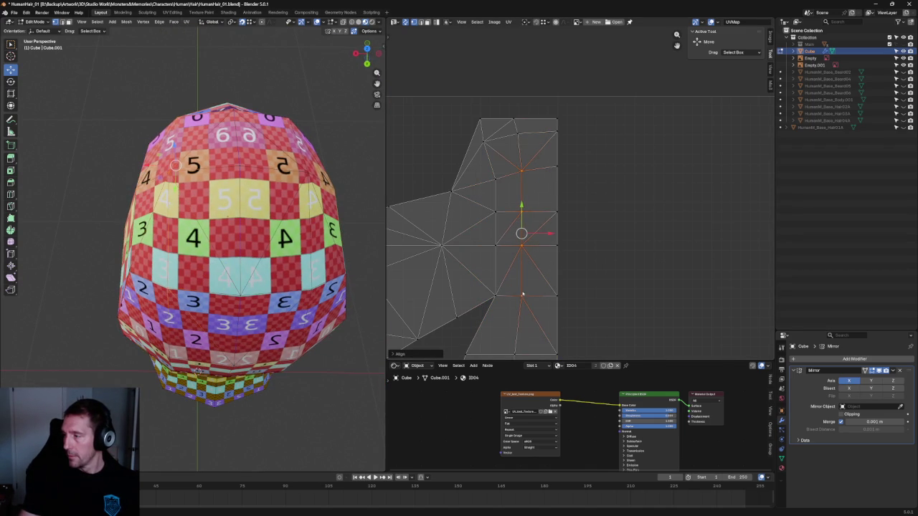
left_click(517, 130)
scroll(534, 174, "down", 4)
Check the checker texture from side and back views, then save HumanHair_01.blend.
mouse_move(236, 201)
middle_mouse_down()
mouse_move(297, 199)
mouse_move(199, 459)
middle_mouse_up()
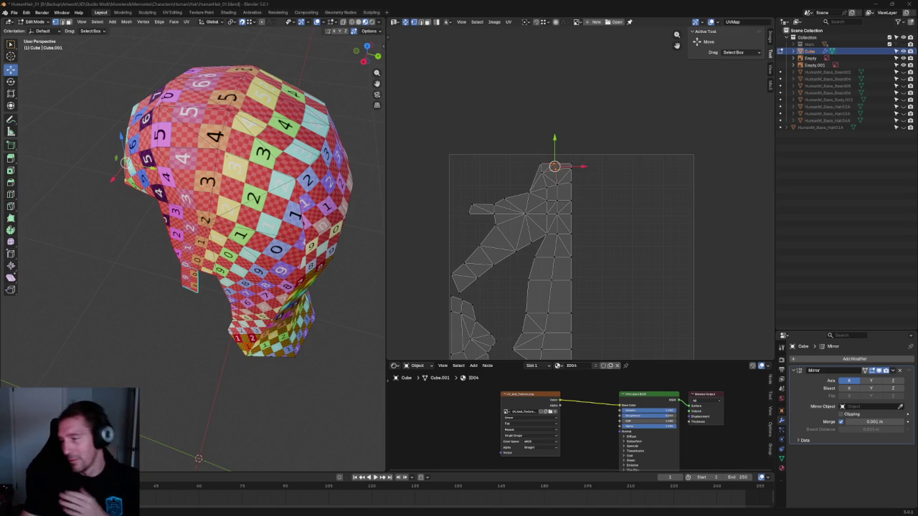
left_click(172, 347)
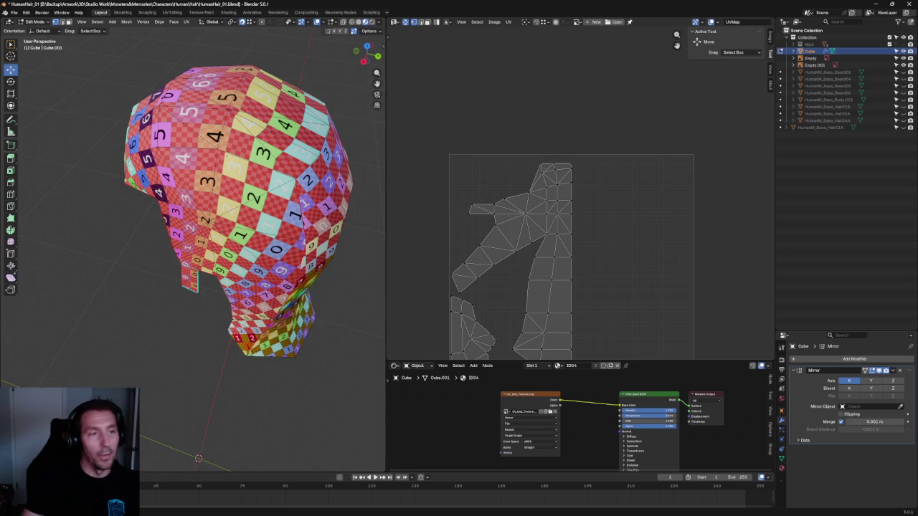
middle_click_drag(222, 413, 260, 338)
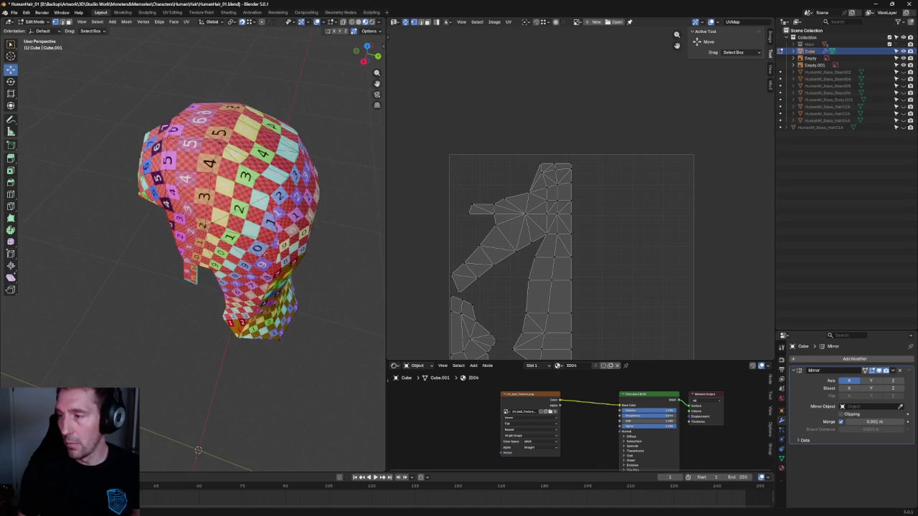
middle_click_drag(143, 291, 222, 292)
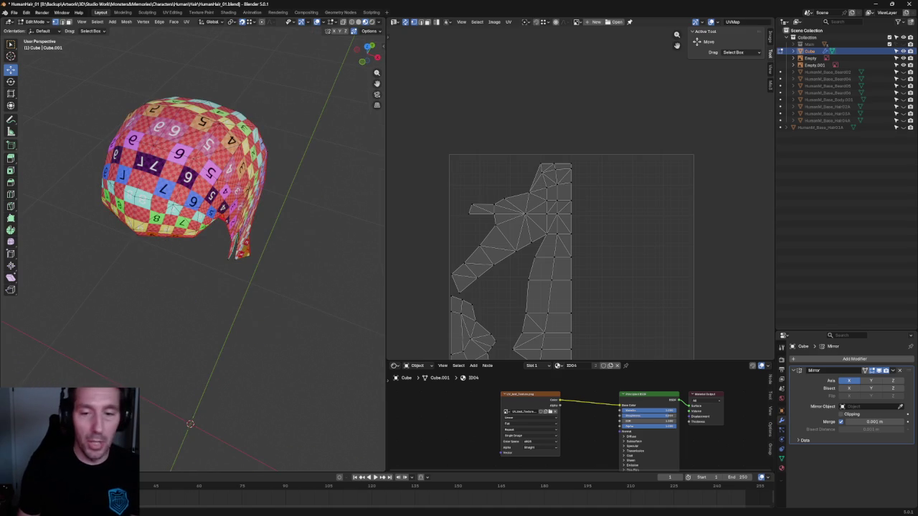
key("ctrl+s")
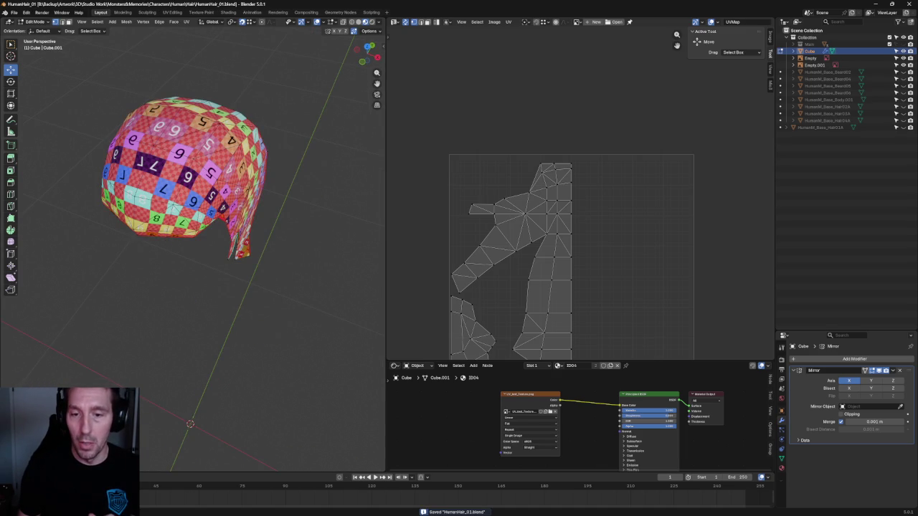